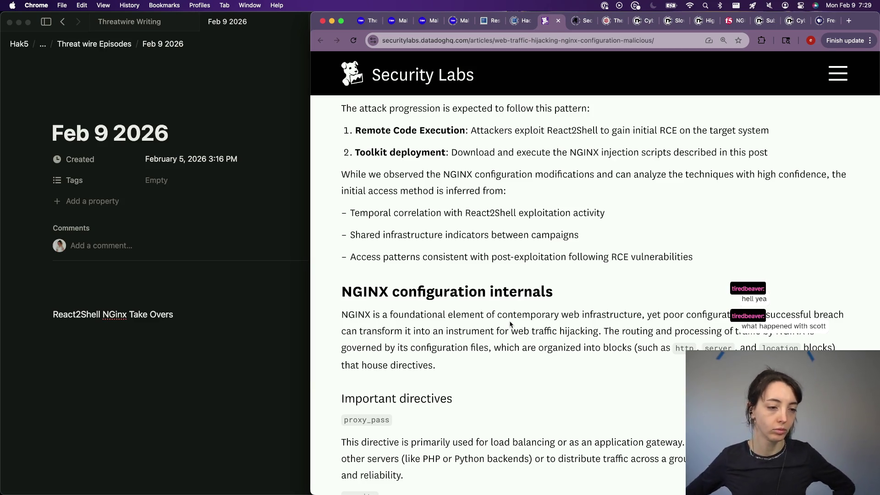
scroll(510, 324, "down", 1)
scroll(510, 324, "down", 2)
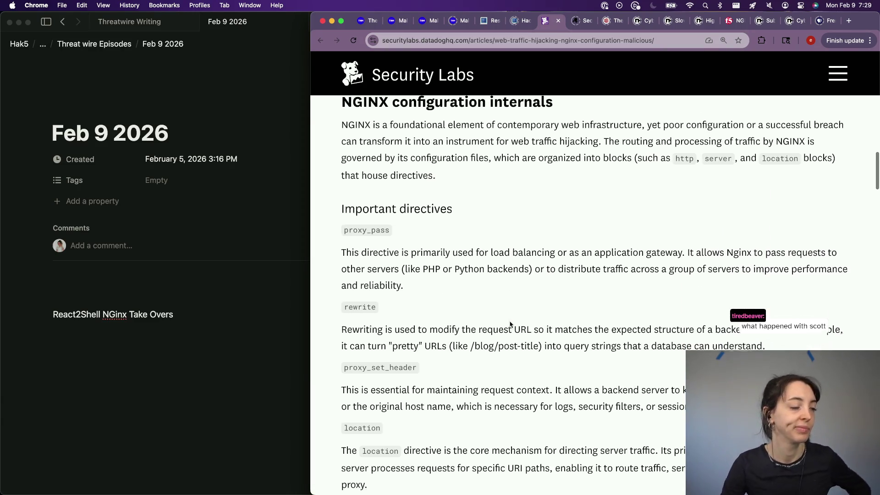
scroll(510, 322, "down", 1)
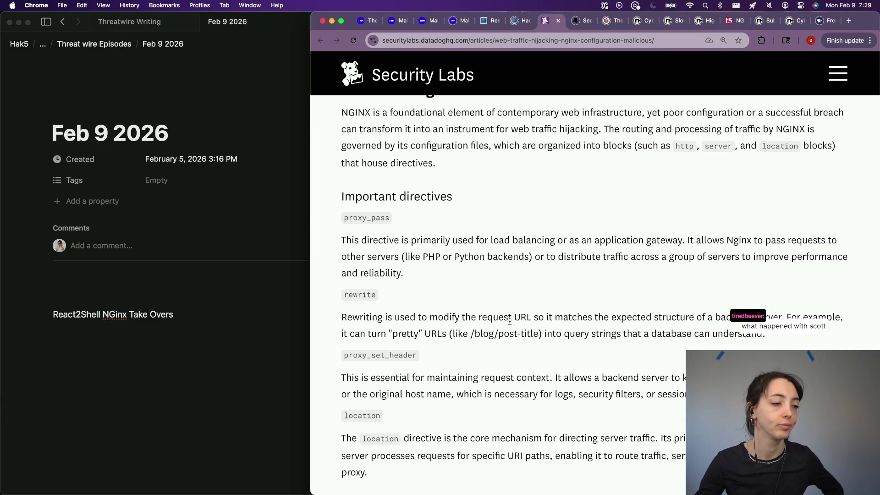
scroll(509, 320, "down", 3)
scroll(510, 320, "down", 1)
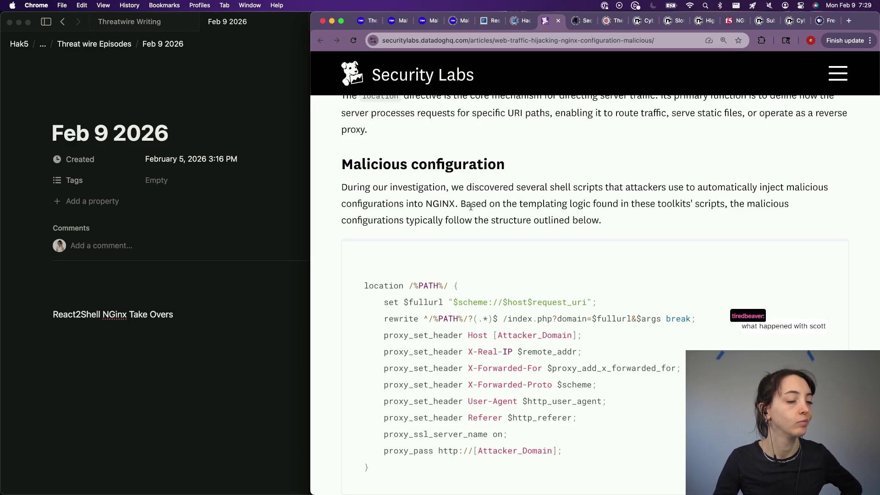
scroll(471, 204, "down", 2)
scroll(471, 204, "down", 5)
scroll(471, 206, "up", 1)
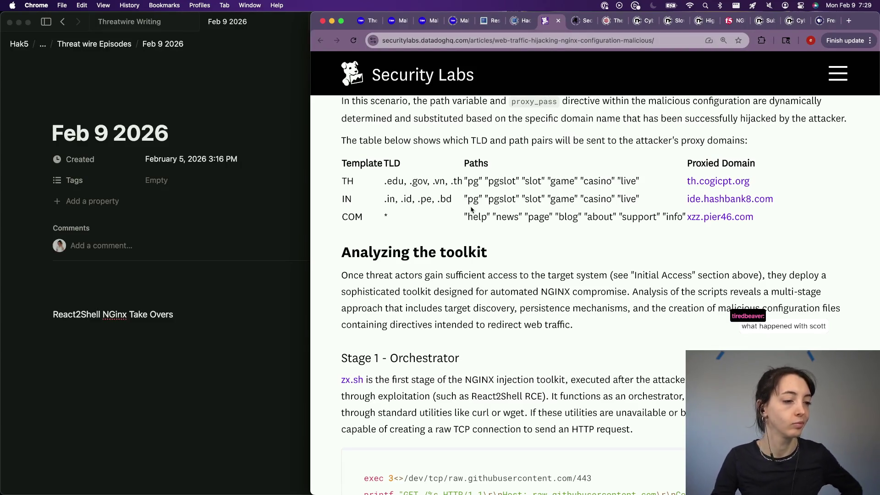
Return to the Notion notes page after reading down to the hijacked proxy domains table
left_click(133, 345)
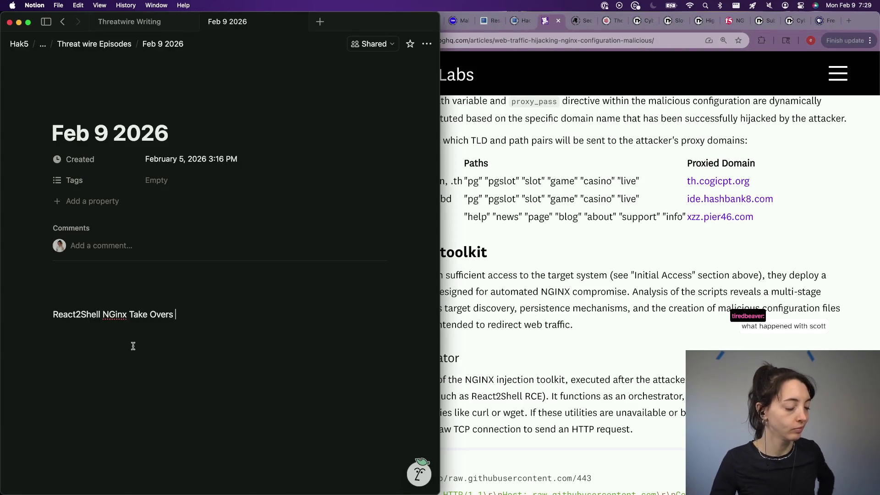
Write an intro line under the heading that React2Shell server flaws are still being exploited
key("Return")
type("Datadog")
key("alt+BackSpace")
type("Rea")
key("alt+BackSpace")
type("React2Shell rock")
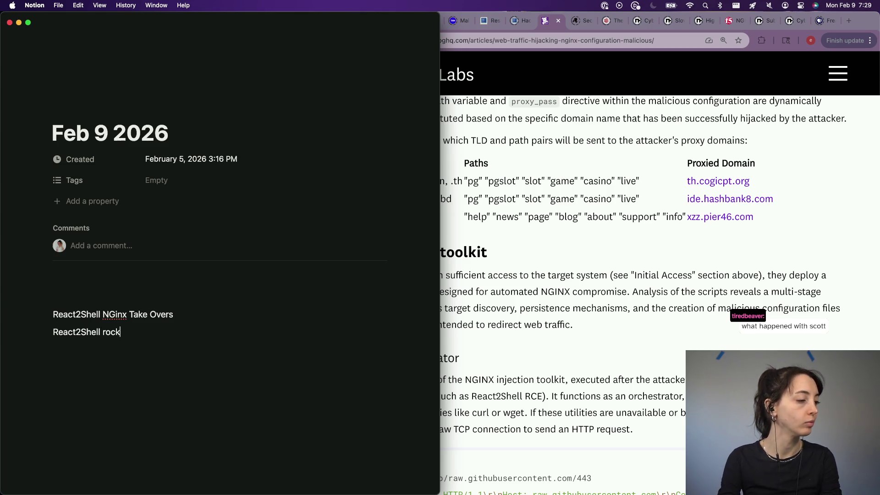
type("ed the web")
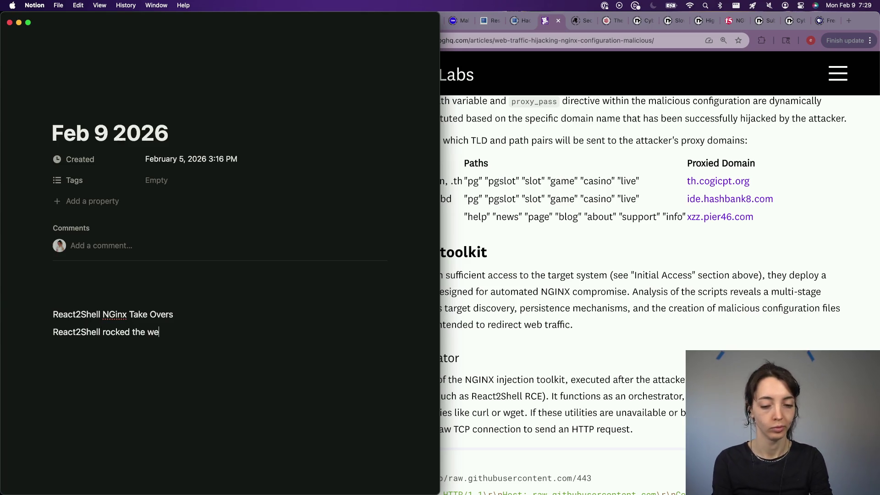
type(" at the end of 2025, but we are still seeing fla")
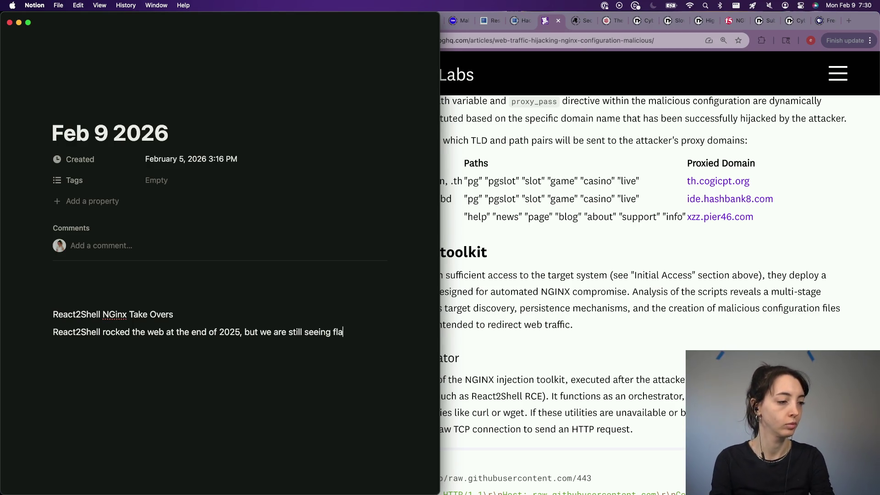
key("BackSpace")
key("BackSpace")
key("BackSpace")
type("these server flaws being taken ")
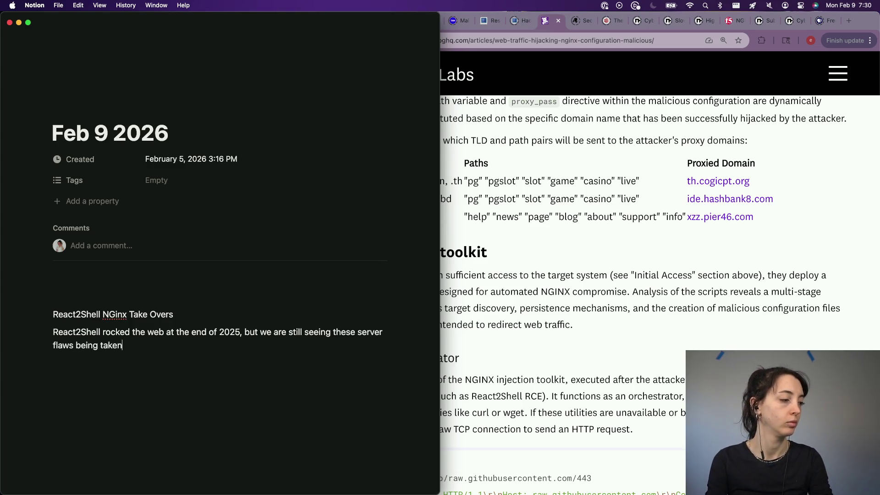
type("advatage o")
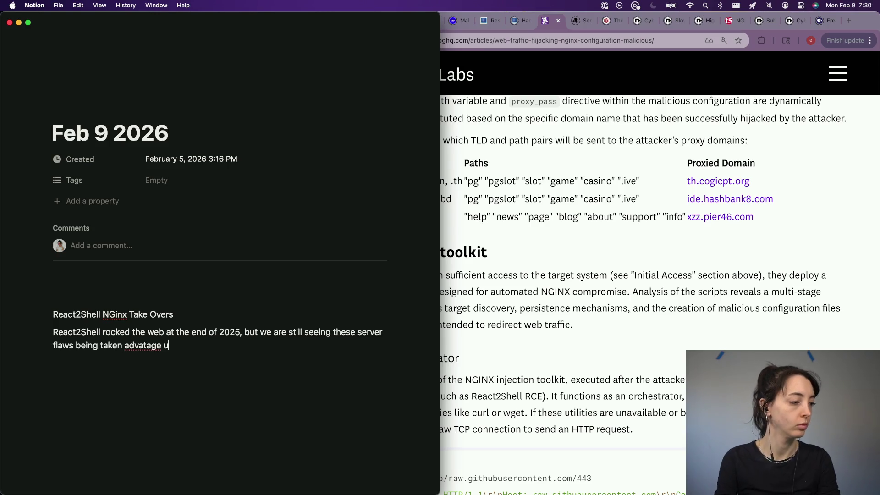
type("f in modern web.")
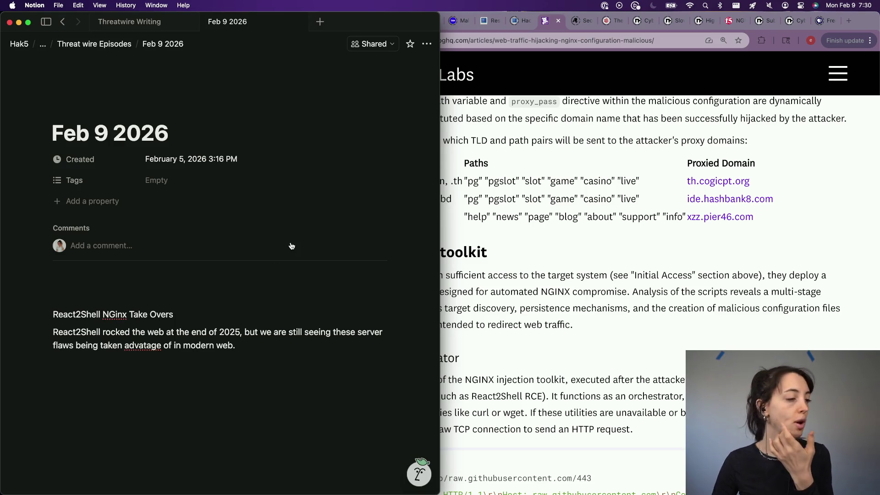
mouse_move(198, 352)
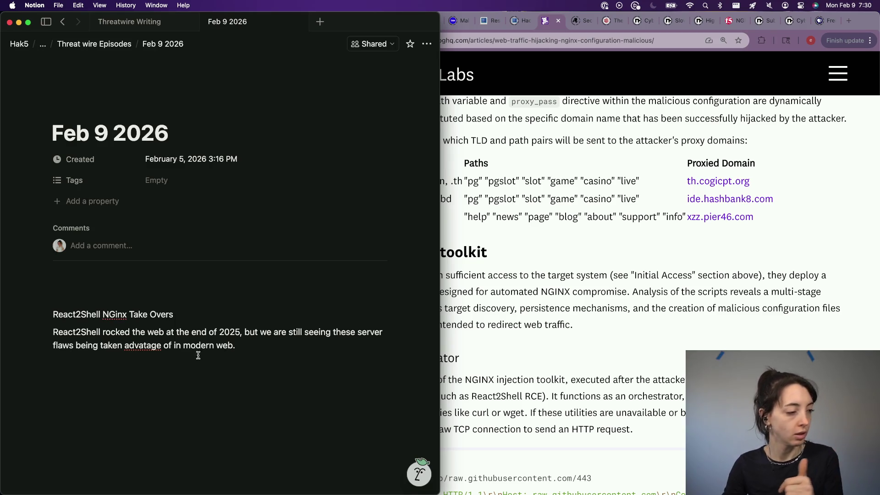
Add a paragraph: Datadog researchers found the same attackers are still using react2shell
key("Return")
key("Return")
type("Resaerc")
key("BackSpace")
key("BackSpace")
key("BackSpace")
type("Researchers at datadog ")
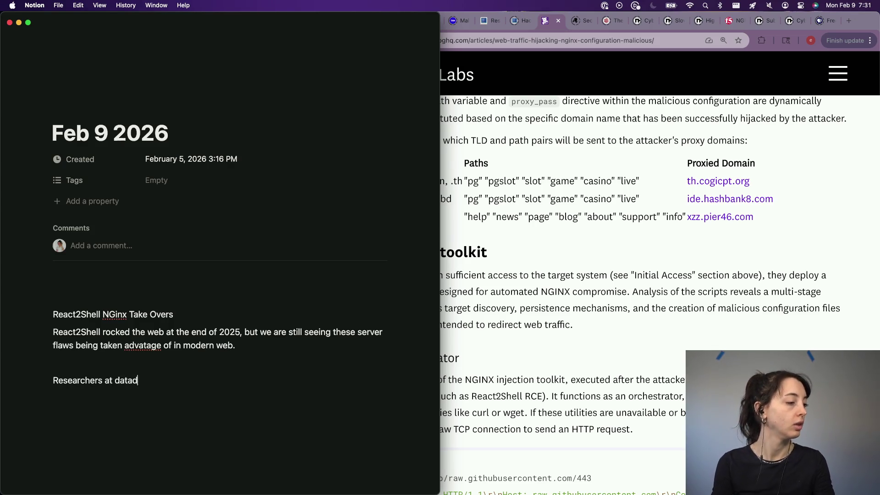
type("found that")
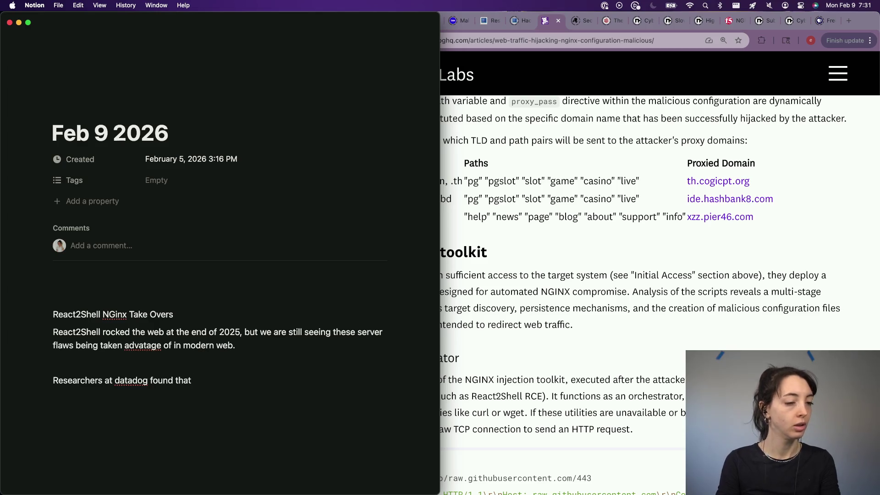
type(" attackers")
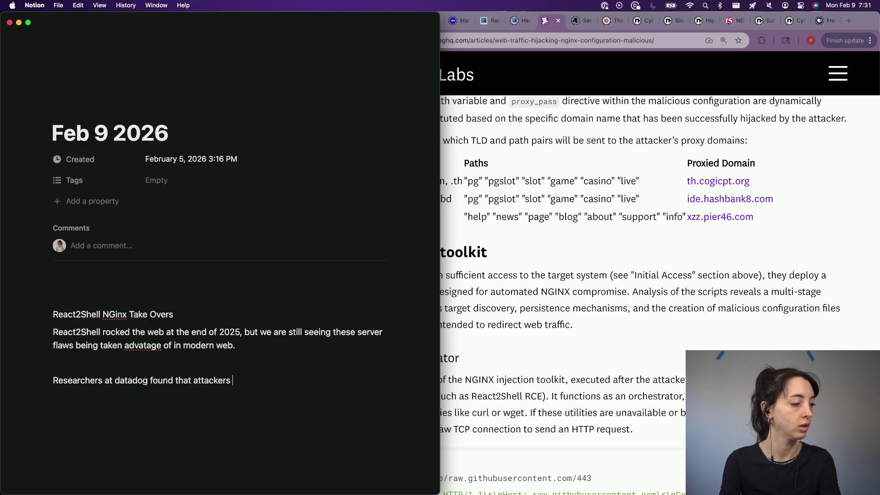
key("alt+BackSpace")
type("the same attack")
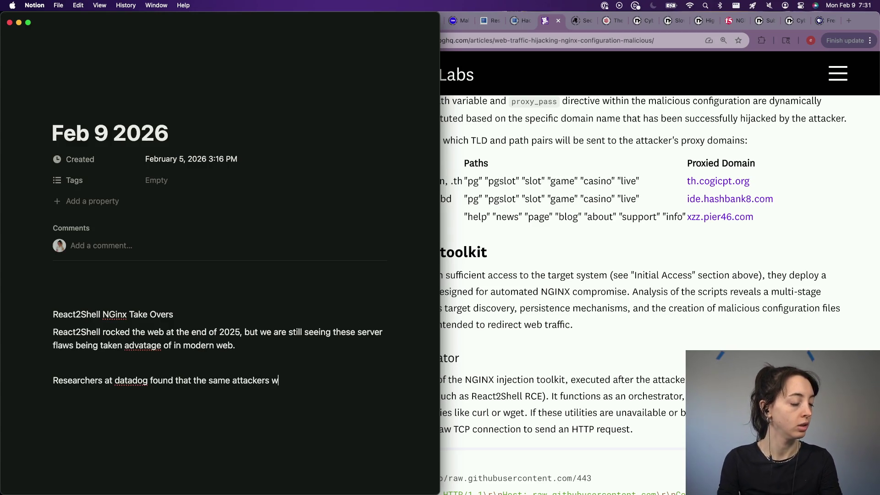
key("BackSpace")
type("taking advantage of react2")
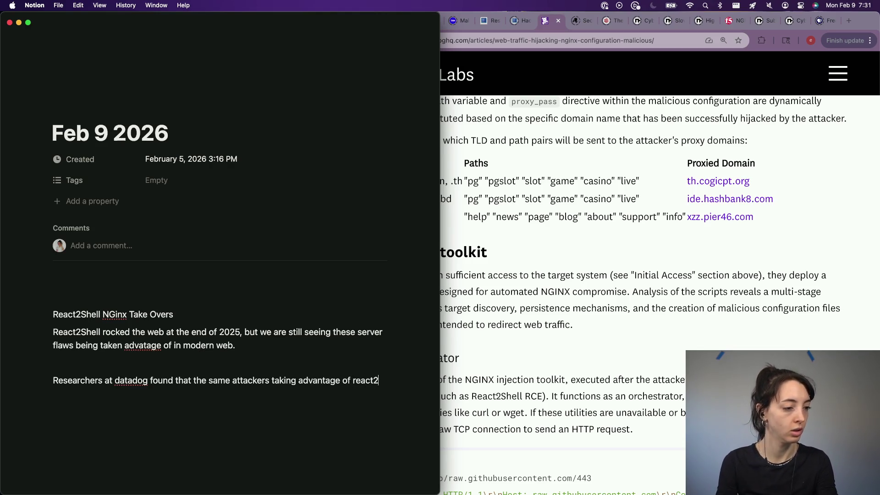
type("shell are still using react2shell")
left_click(624, 260)
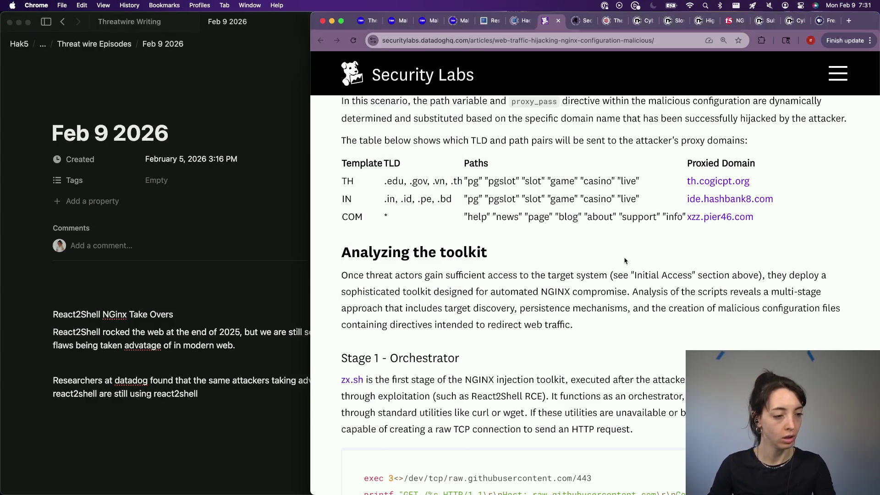
scroll(595, 321, "down", 4)
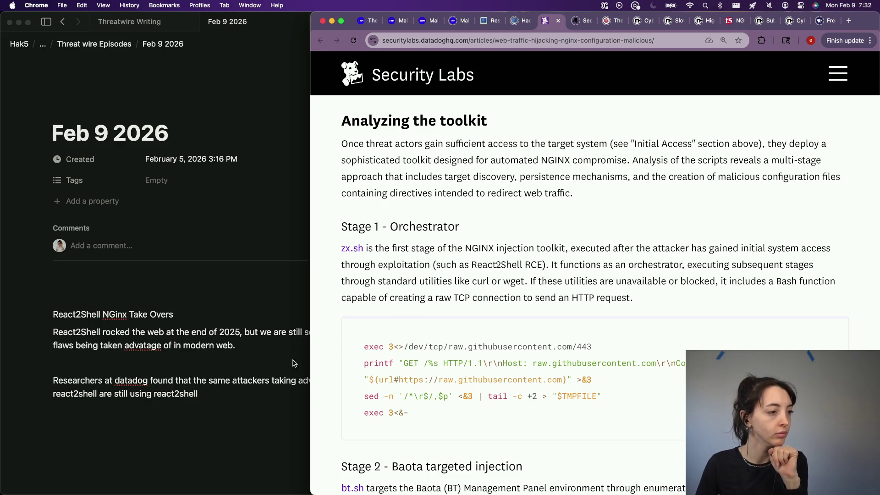
Return to the Notion notes after reading the toolkit analysis and Stage 1 section
left_click(225, 418)
type("and other ways to")
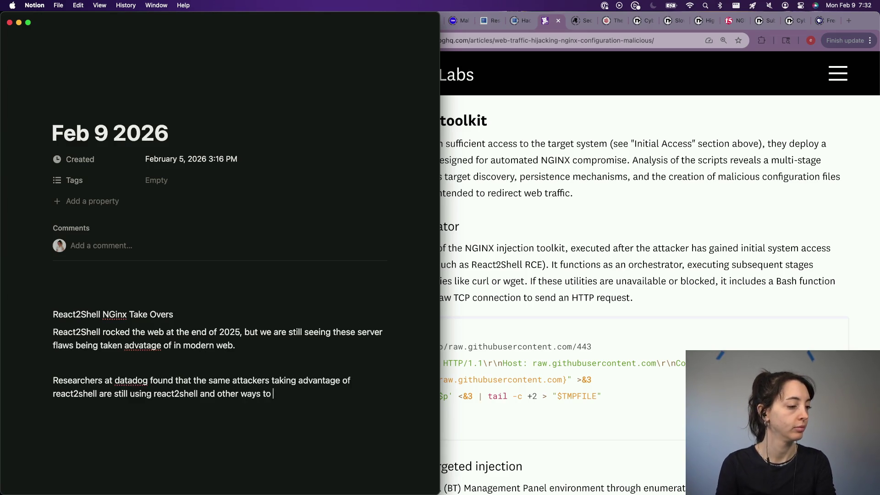
Finish the paragraph: attackers use React2Shell and other initial methods of entry to compromise NGINX
key("alt+BackSpace")
key("alt+BackSpace")
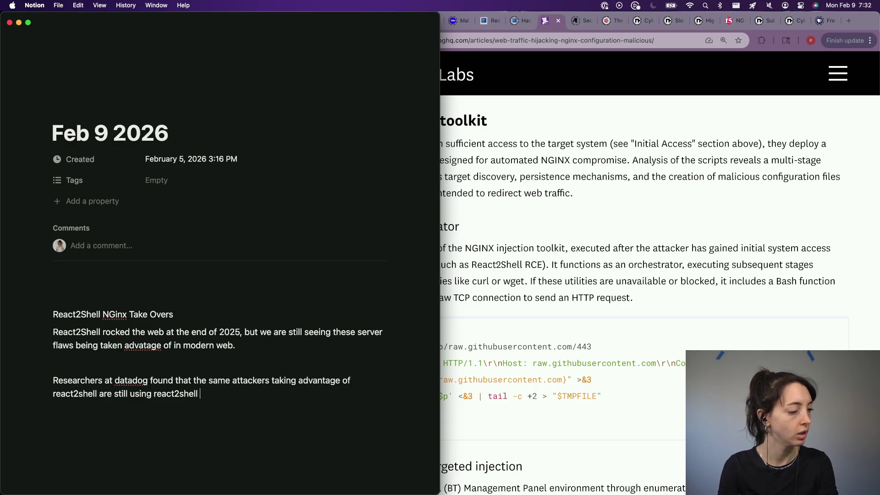
key("alt+BackSpace")
type("t2shell RCE and")
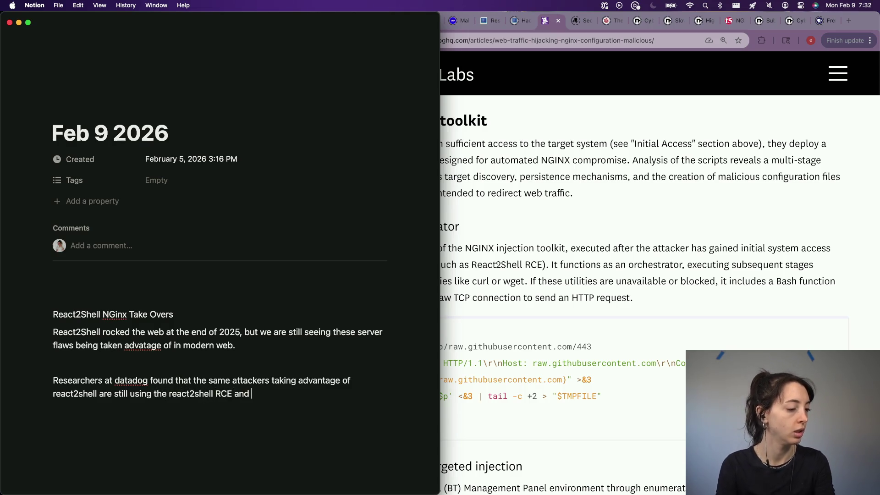
type("of")
key("alt+BackSpace")
key("alt+BackSpace")
type("nitial methods o")
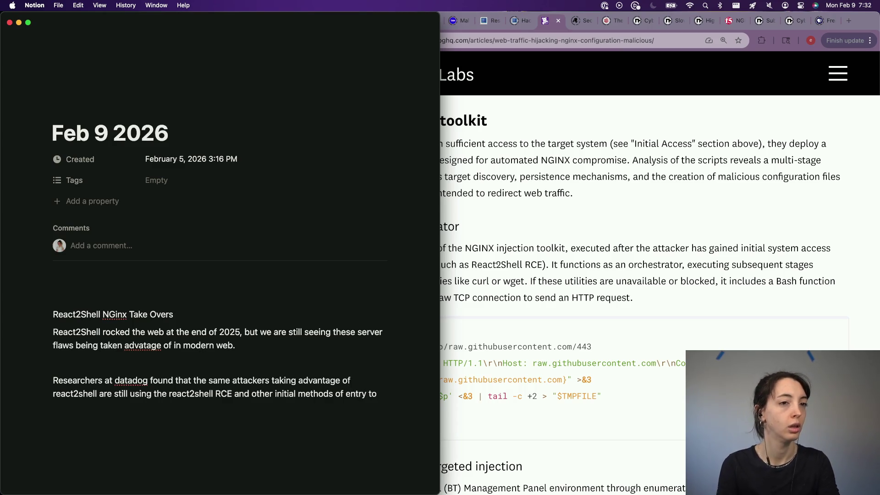
type("omi")
type("se NGINX ")
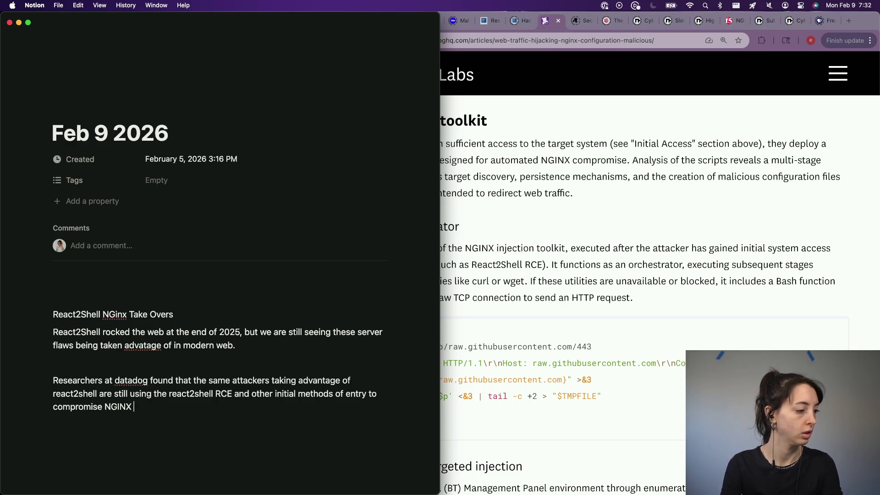
type("c")
type("base")
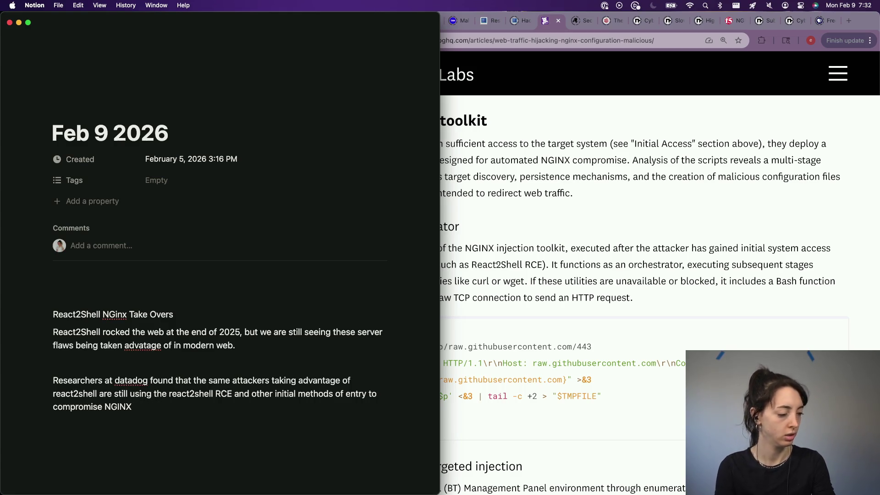
type("con")
key("BackSpace")
key("BackSpace")
key("BackSpace")
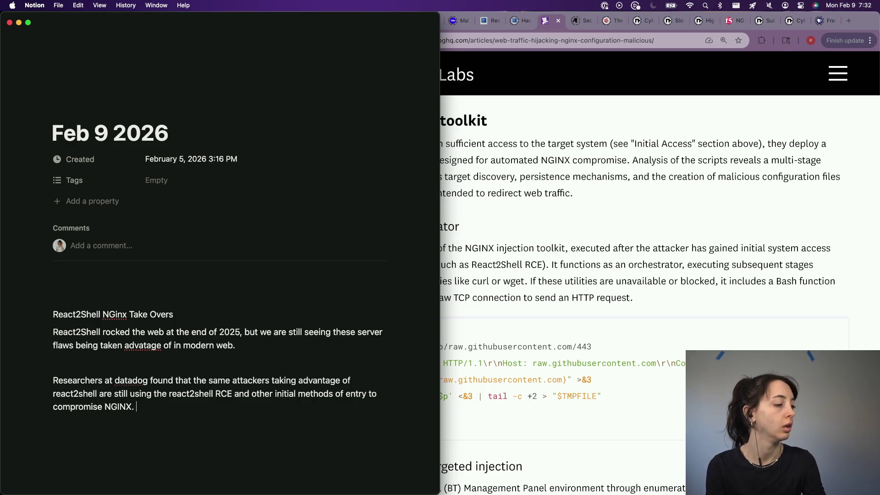
left_click(687, 219)
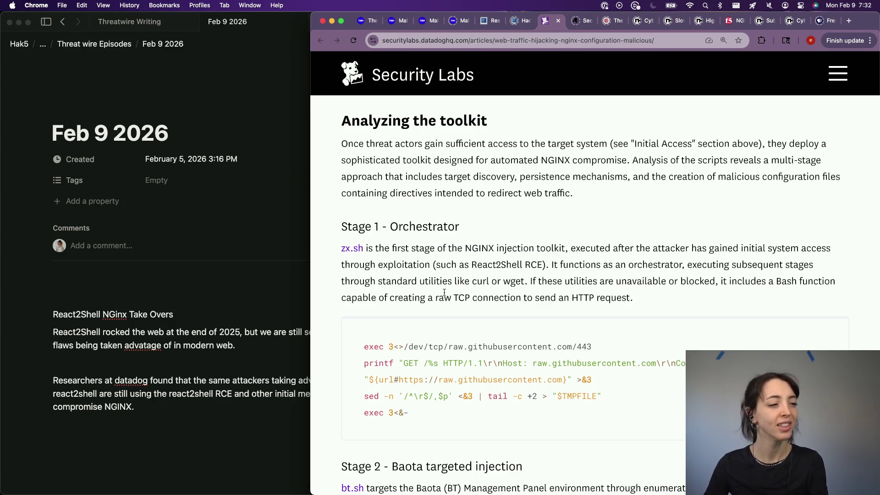
scroll(444, 293, "down", 1)
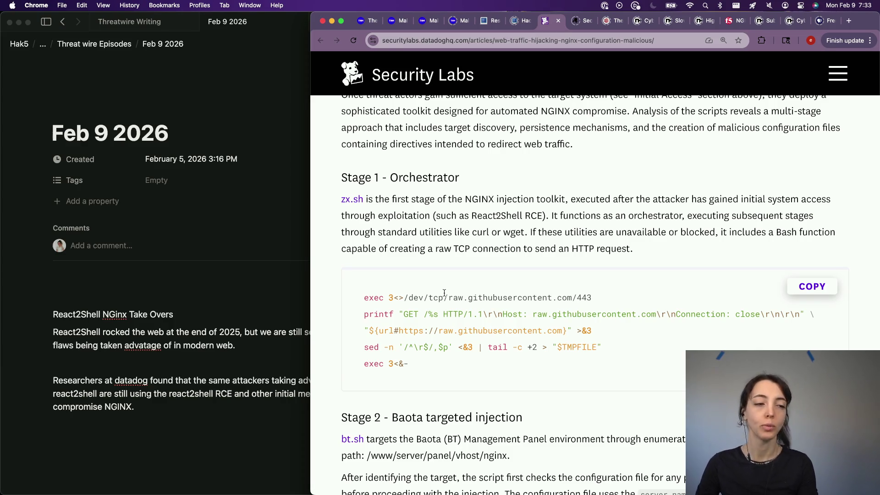
scroll(444, 293, "down", 2)
scroll(471, 335, "down", 3)
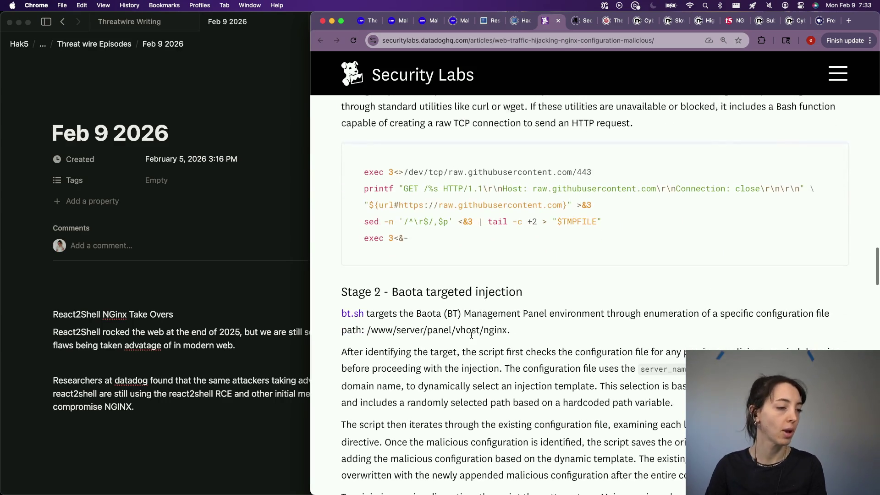
scroll(471, 334, "down", 1)
scroll(471, 334, "up", 5)
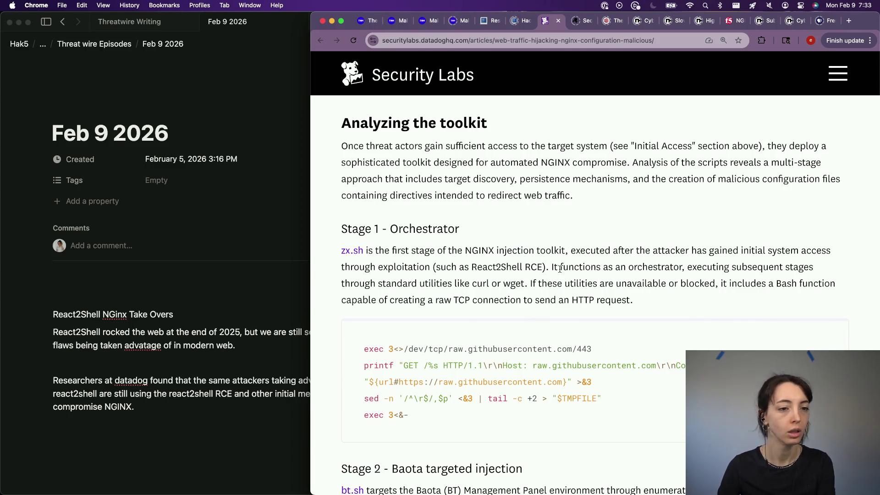
scroll(560, 269, "down", 5)
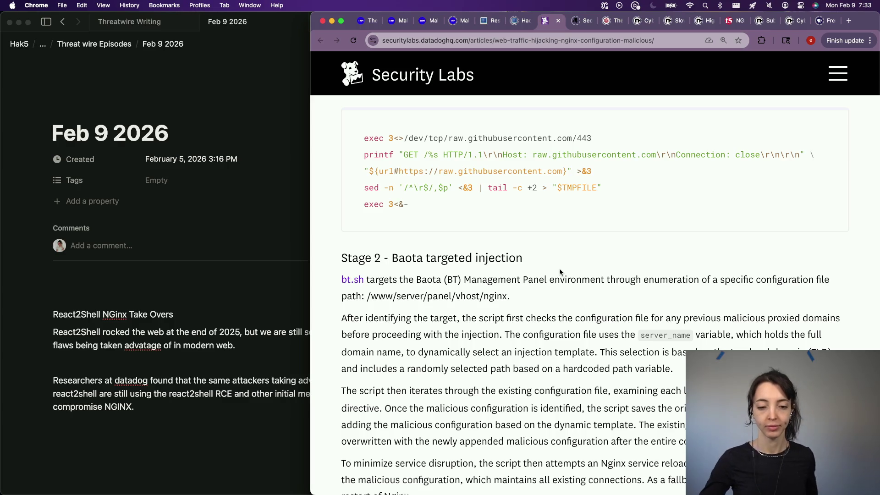
Scroll the Datadog article to the 'Stage 2 - Baota targeted injection' section
key("ctrl+Up")
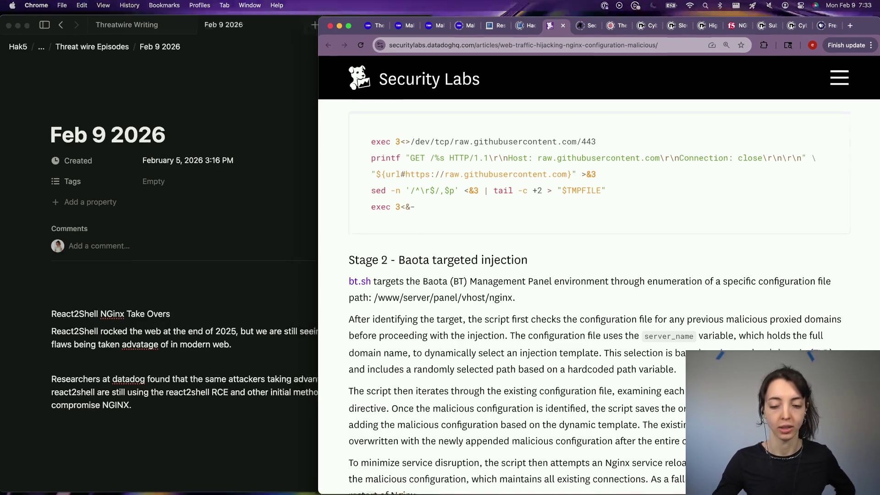
key("ctrl+Up")
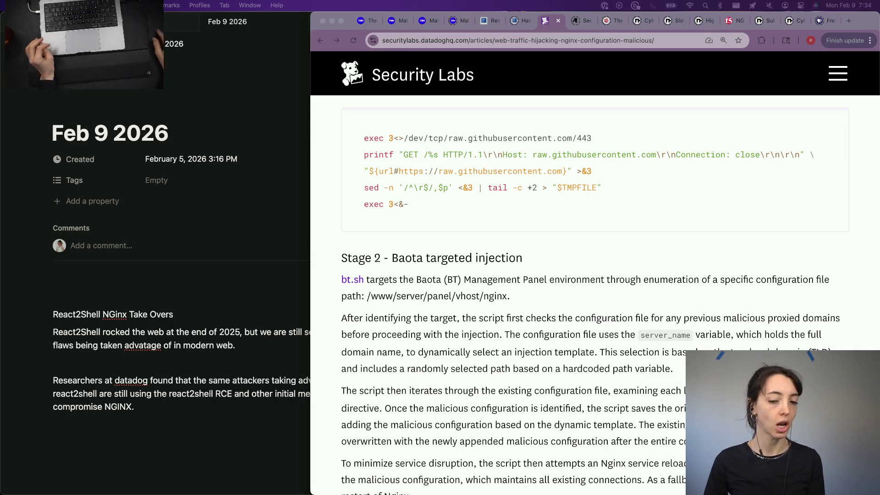
scroll(380, 239, "down", 3)
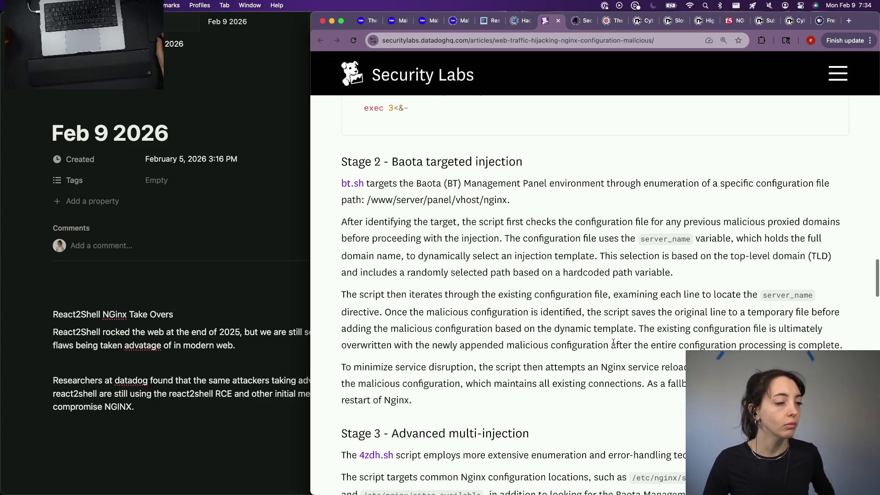
scroll(602, 347, "down", 1)
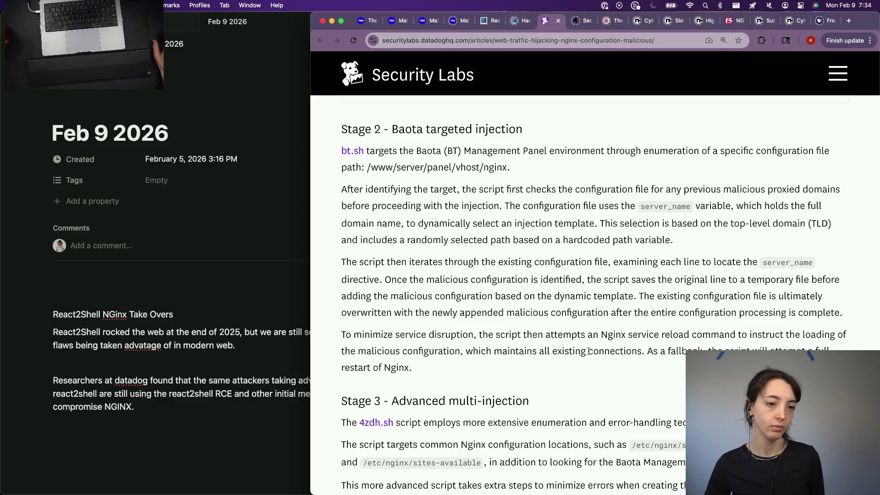
scroll(588, 350, "down", 1)
scroll(588, 352, "down", 3)
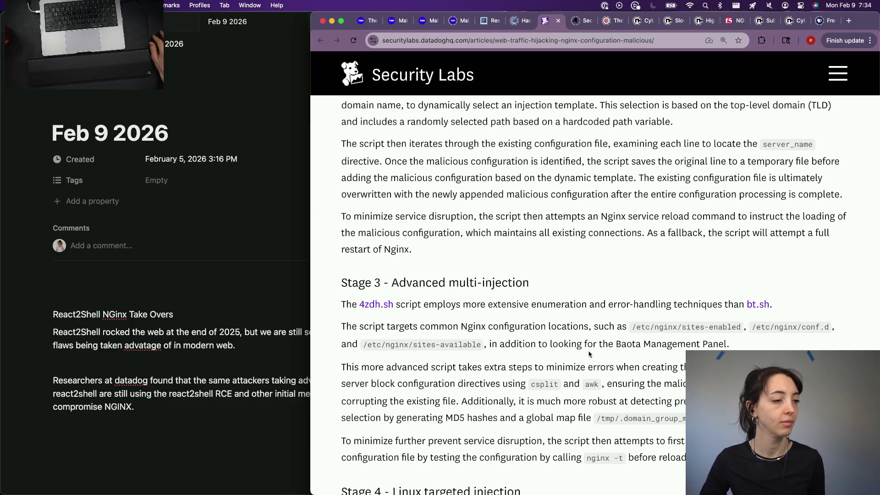
scroll(588, 351, "down", 2)
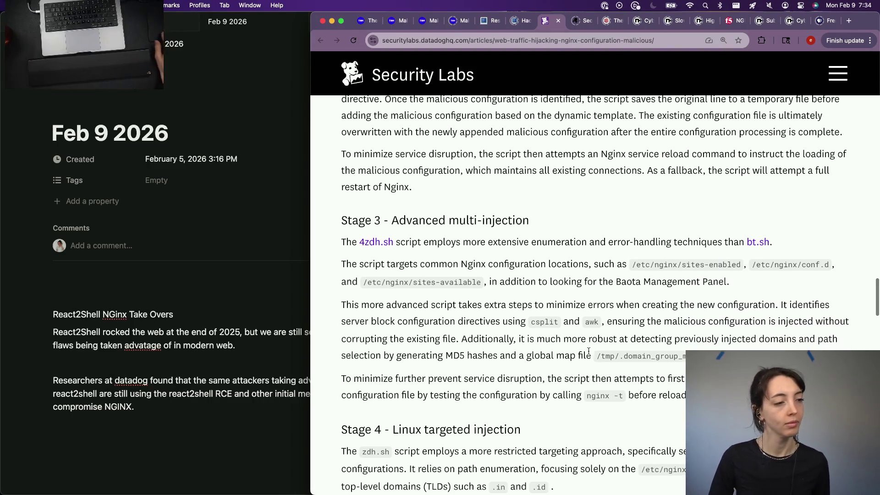
scroll(588, 352, "down", 2)
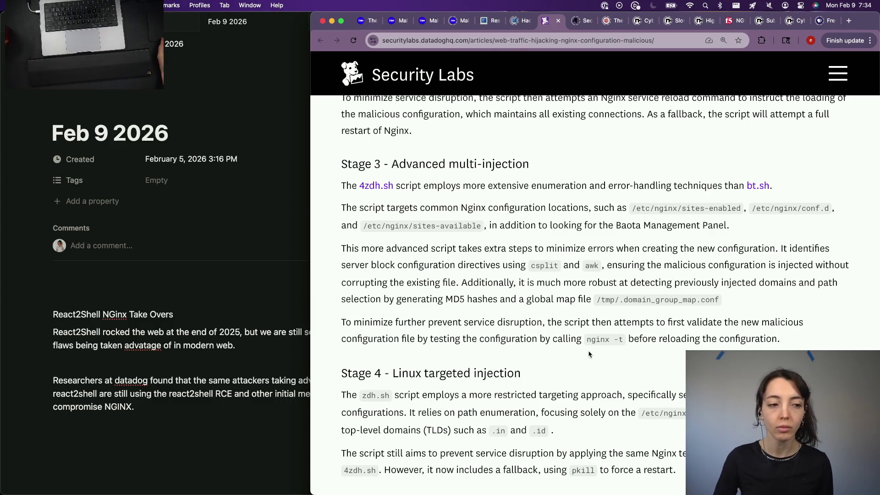
scroll(588, 355, "down", 2)
scroll(589, 354, "down", 2)
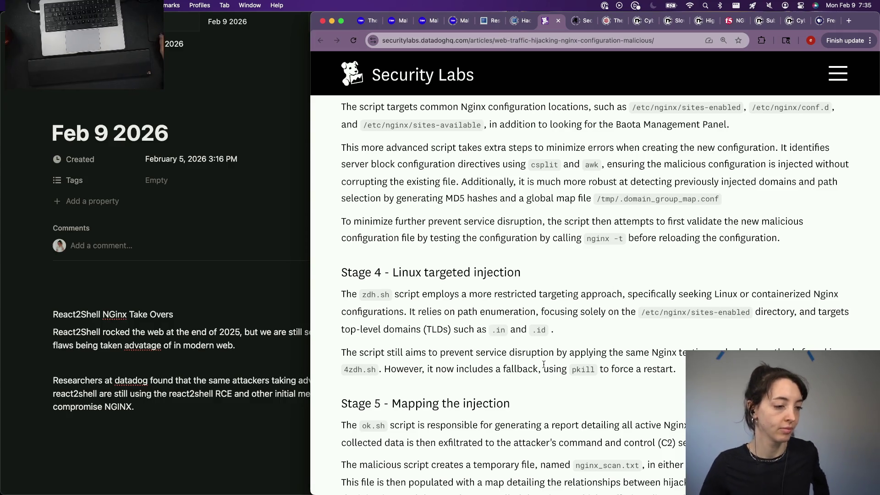
scroll(544, 367, "down", 2)
scroll(544, 367, "down", 2)
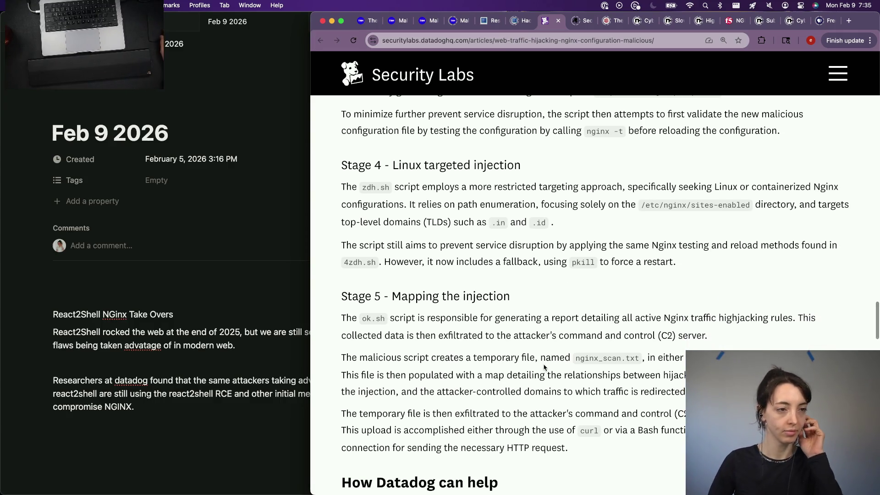
scroll(544, 367, "down", 5)
scroll(544, 367, "down", 3)
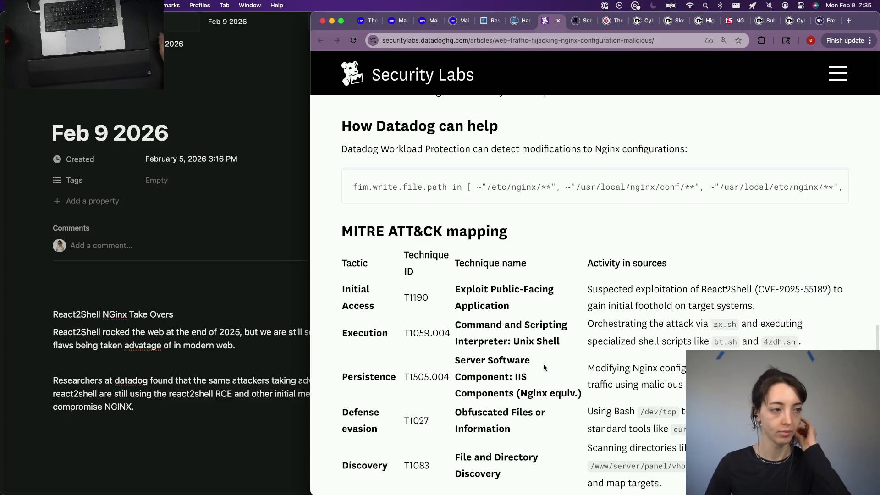
scroll(544, 367, "down", 10)
scroll(544, 367, "up", 10)
scroll(544, 367, "up", 10)
scroll(543, 365, "up", 3)
scroll(544, 364, "up", 2)
scroll(544, 364, "up", 1)
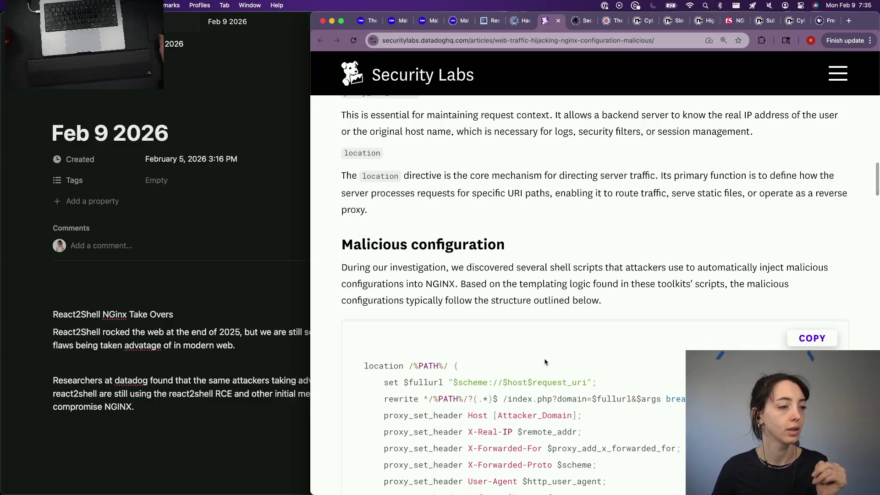
Paste the Datadog article URL as a plain link below the paragraphs with an empty line above it
left_click(472, 43)
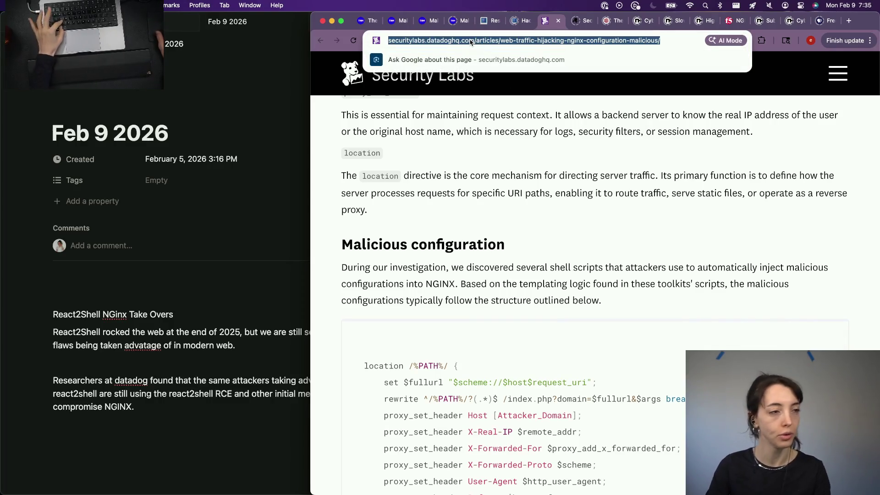
key("super+x")
left_click(514, 466)
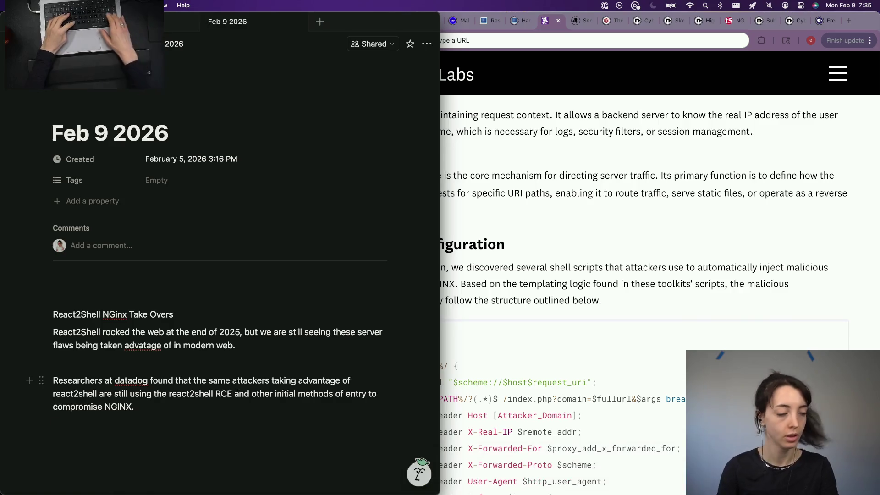
key("Return")
key("super+v")
key("Down")
key("Down")
key("Down")
key("Escape")
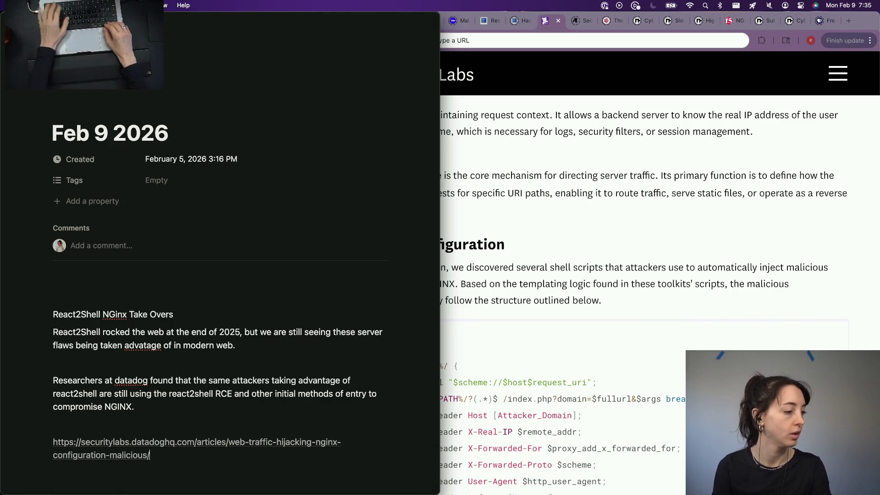
key("Up")
key("Up")
key("Return")
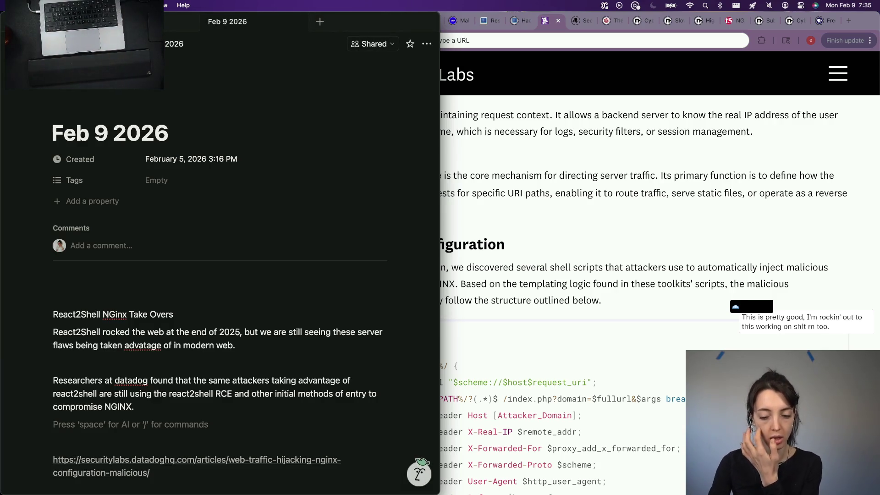
Write 'The compromise occurs over several scripts. The first script deployed after entry is'
left_click(556, 245)
scroll(542, 266, "down", 3)
scroll(542, 266, "up", 2)
scroll(542, 266, "up", 3)
scroll(541, 266, "up", 2)
scroll(541, 266, "up", 1)
scroll(541, 265, "down", 2)
scroll(542, 266, "down", 3)
scroll(542, 266, "down", 1)
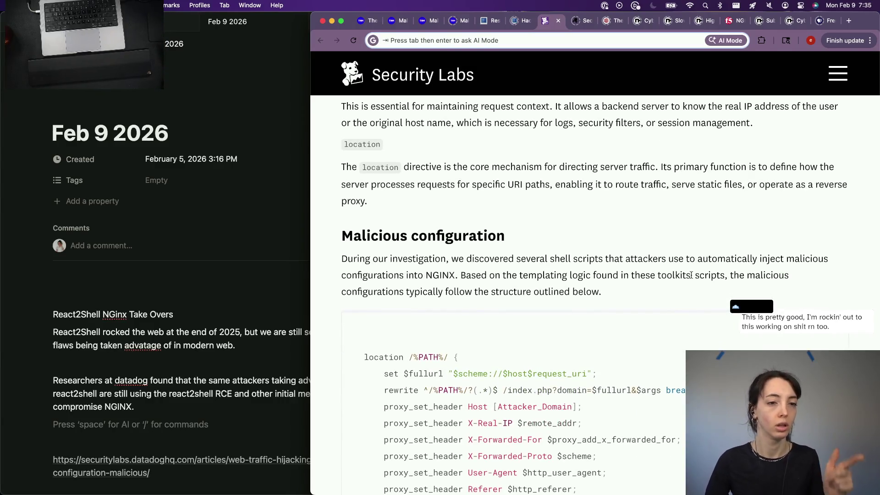
key("super+Tab")
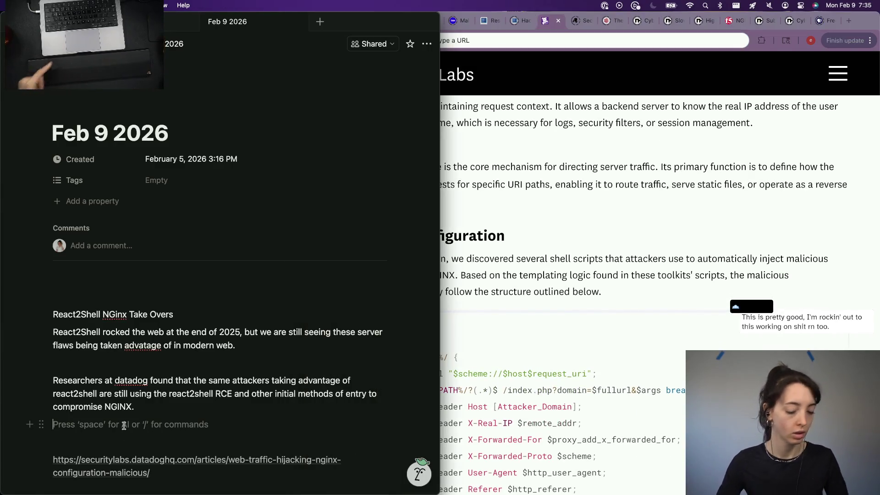
type("The ")
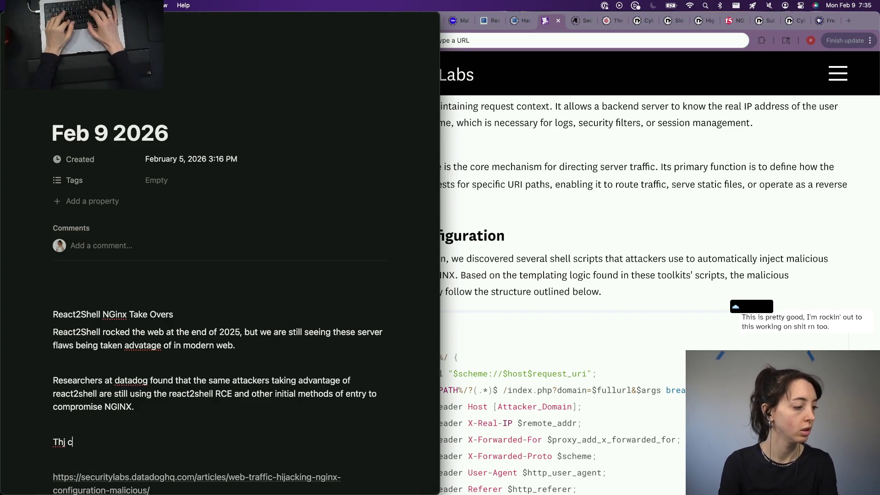
type("compromise occurs over several scripts. The f")
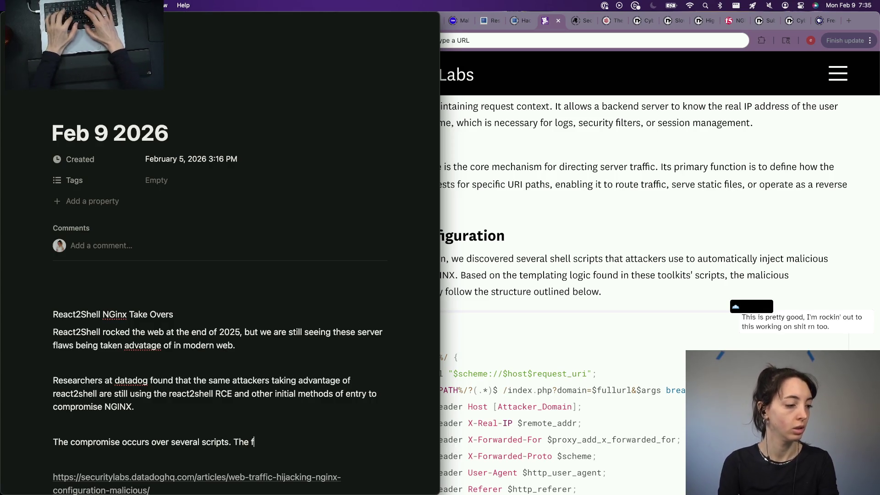
type("deployed after entry is")
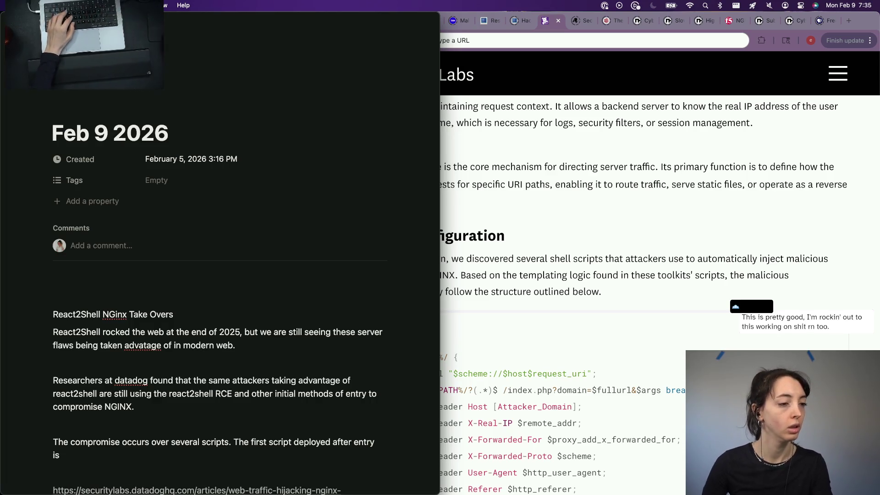
scroll(600, 402, "down", 5)
scroll(601, 403, "down", 5)
key("super+Tab")
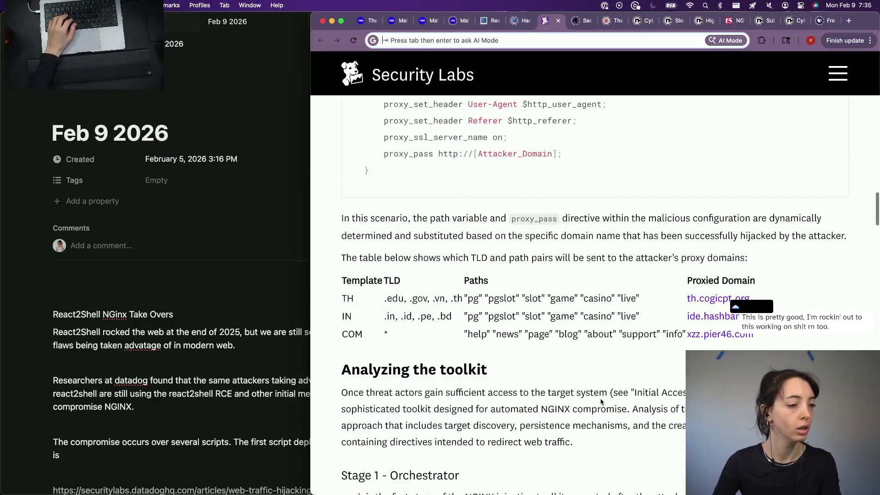
scroll(601, 402, "down", 3)
scroll(601, 402, "up", 1)
mouse_move(311, 326)
left_mouse_down()
mouse_move(549, 314)
mouse_move(458, 314)
left_mouse_up()
Continue the paragraph naming the orchestrator as the first script deployed after entry
left_click(150, 456)
scroll(149, 457, "down", 3)
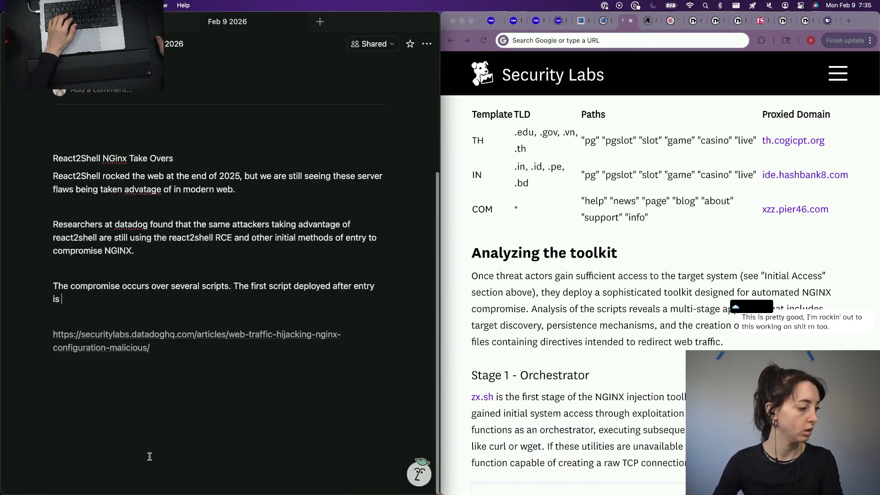
type("the orchestrator. This")
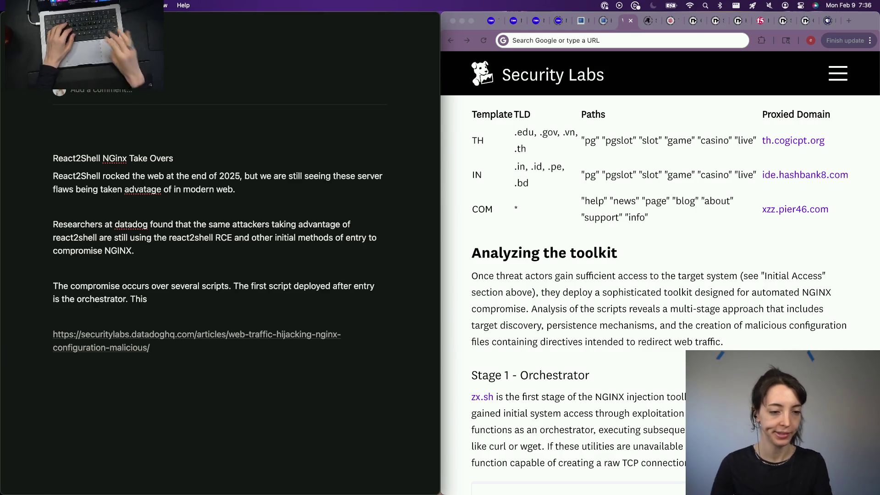
scroll(598, 346, "down", 2)
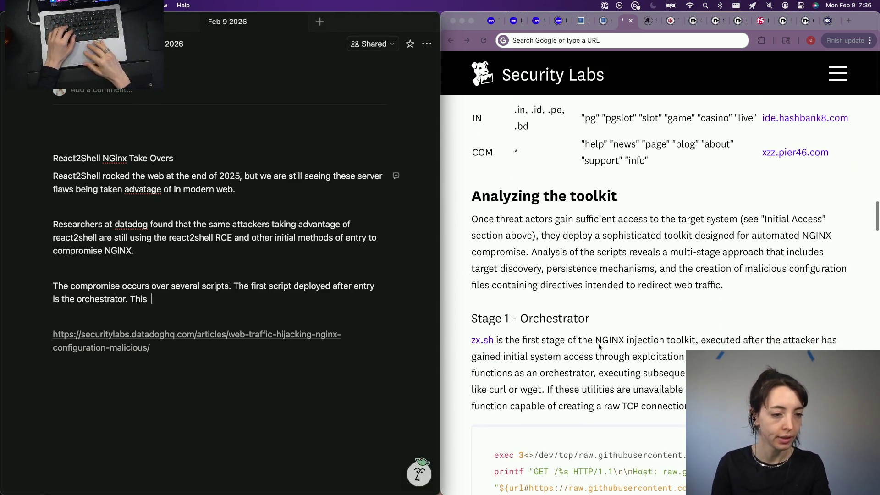
key("super+Tab")
scroll(612, 340, "down", 2)
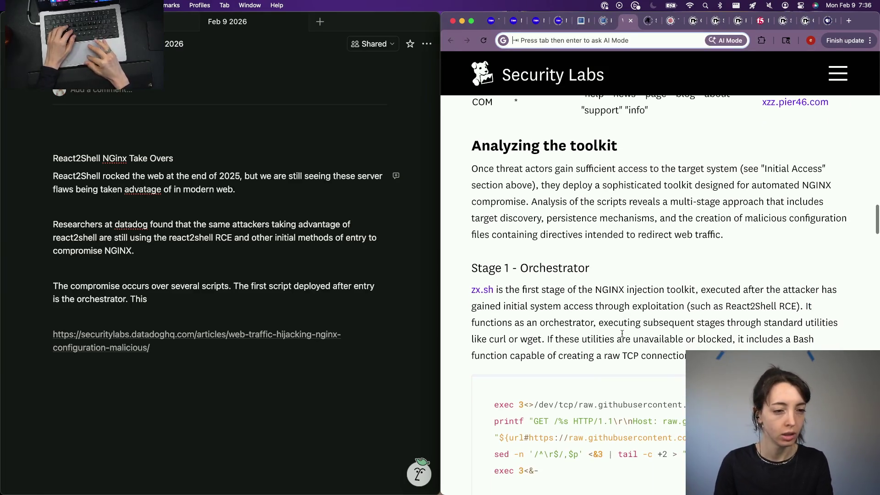
scroll(621, 333, "down", 2)
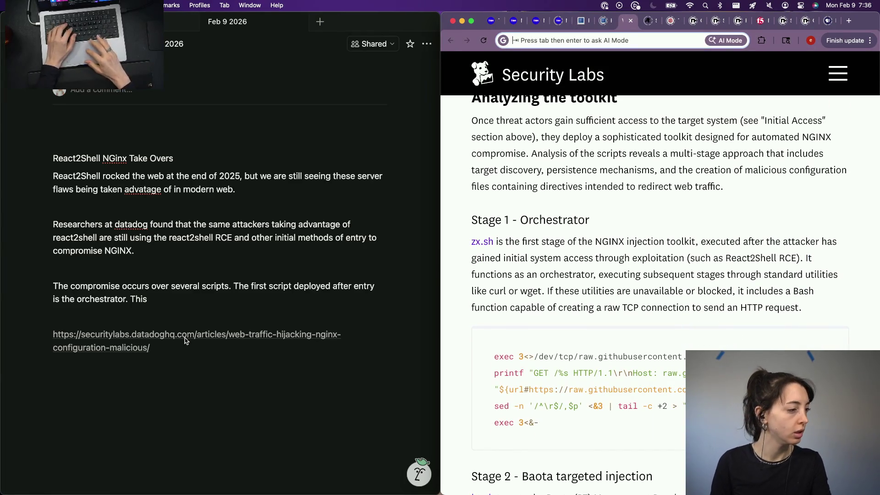
Write that the orchestrator executes the following stages' scripts and begin the Baota panel sentence
left_click(177, 298)
key("BackSpace")
key("BackSpace")
key("BackSpace")
key("BackSpace")
key("BackSpace")
key("BackSpace")
type(",")
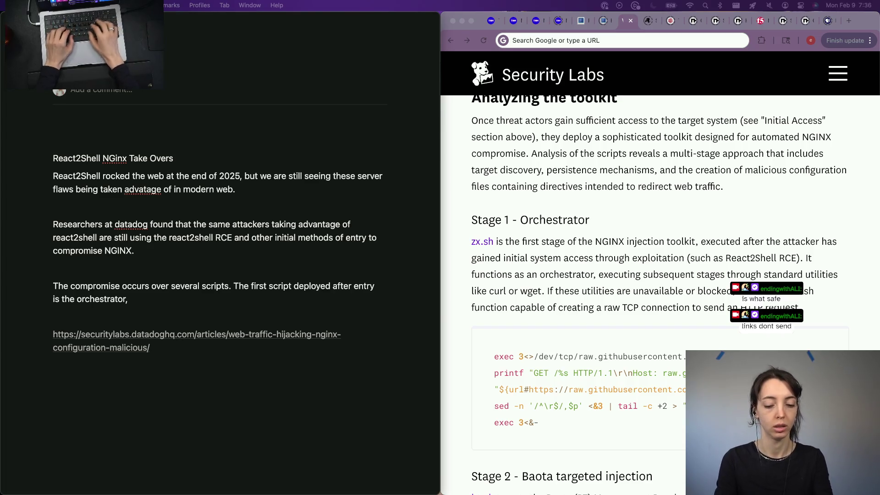
key("super+Tab")
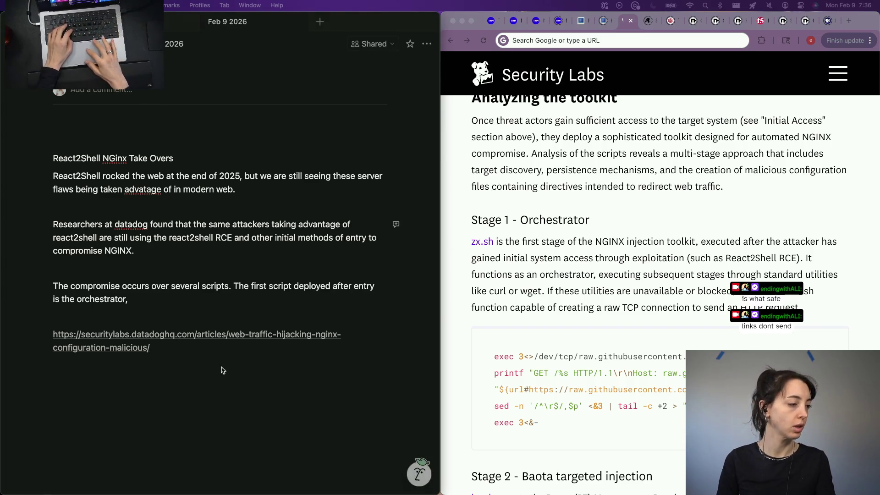
mouse_move(213, 292)
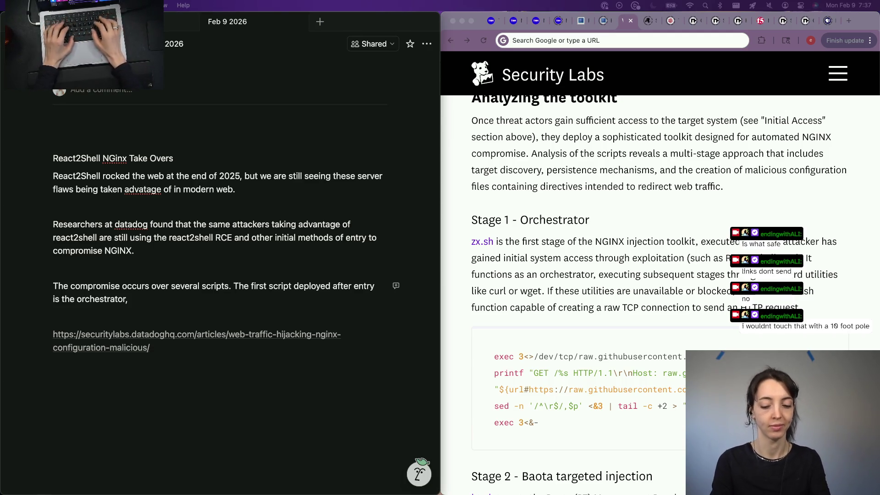
left_click(731, 43)
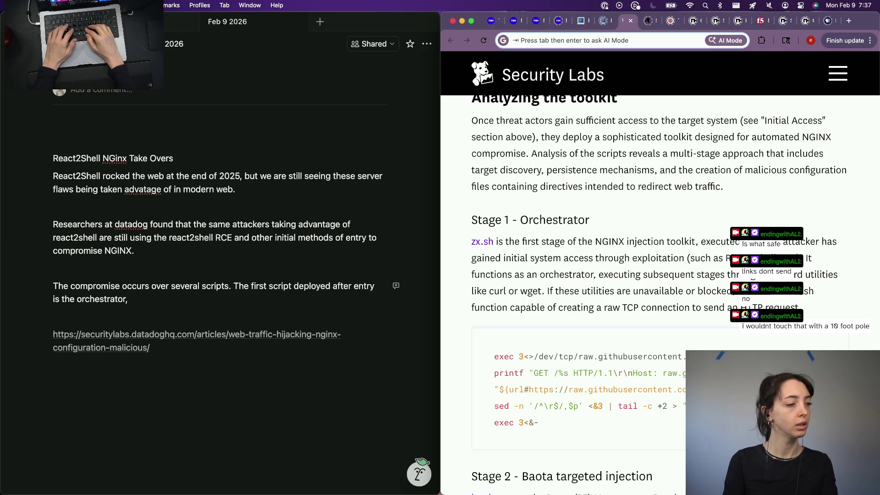
left_click(252, 301)
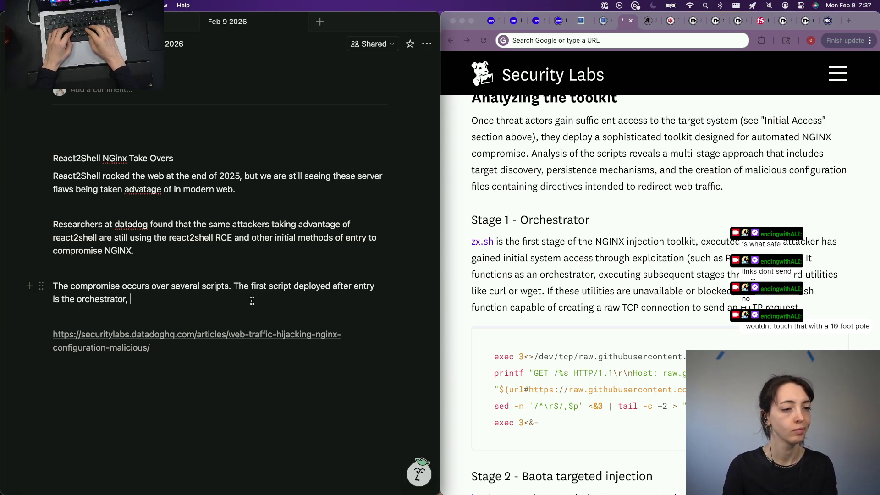
scroll(656, 238, "down", 1)
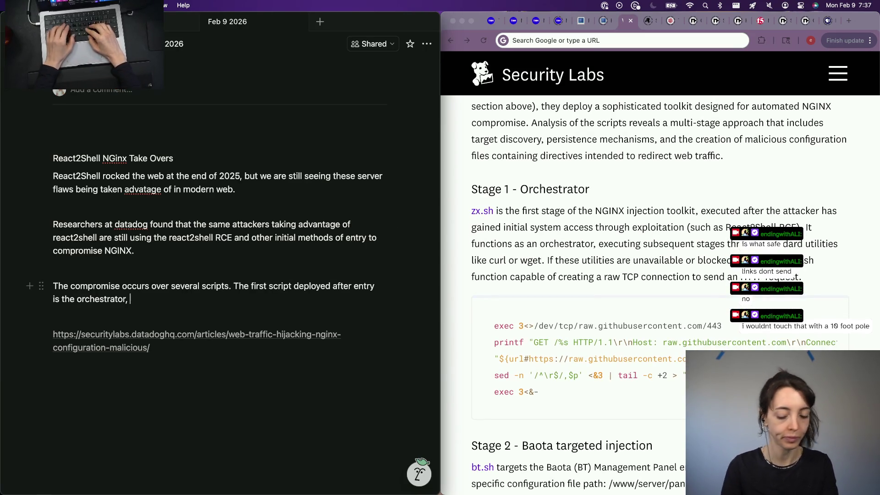
type("executing the script")
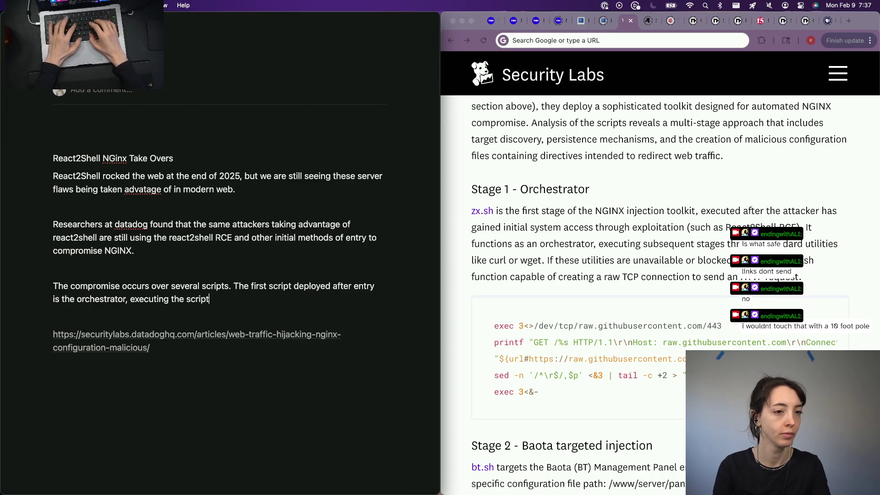
type("s for ")
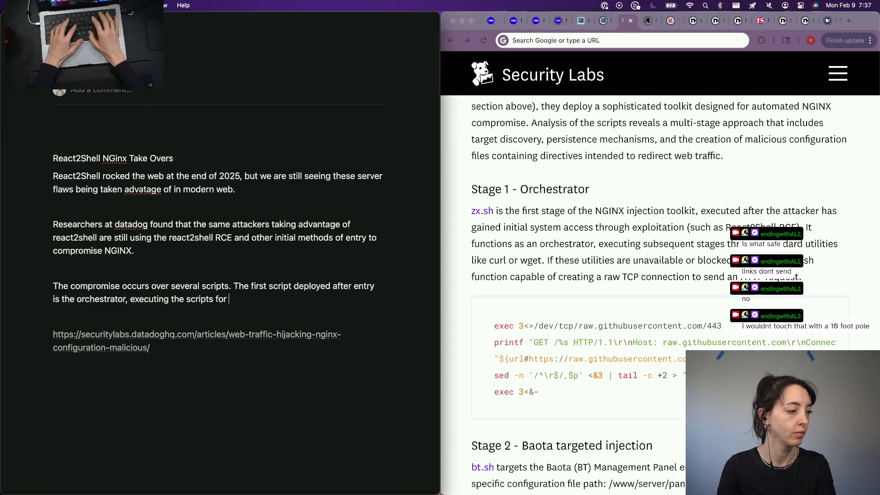
type("he the fol")
type("g stages.")
type(" Ne")
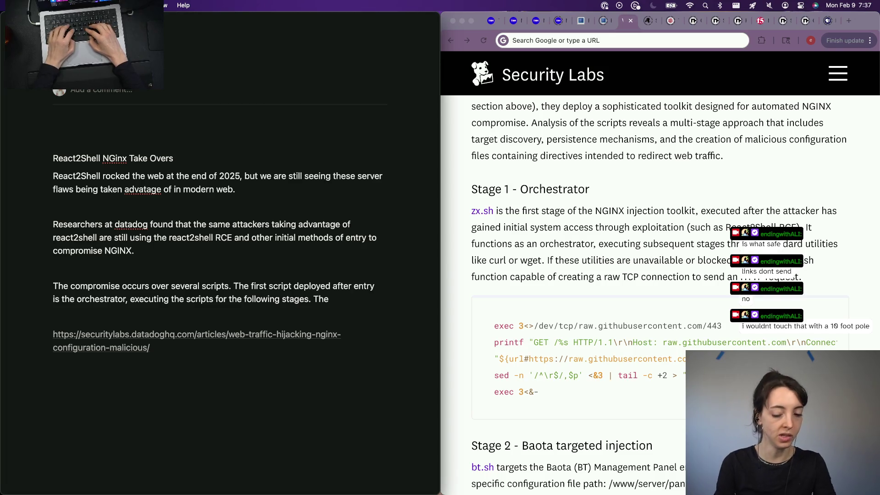
type("foll")
key("BackSpace")
key("BackSpace")
key("BackSpace")
key("BackSpace")
key("BackSpace")
key("BackSpace")
type("A o")
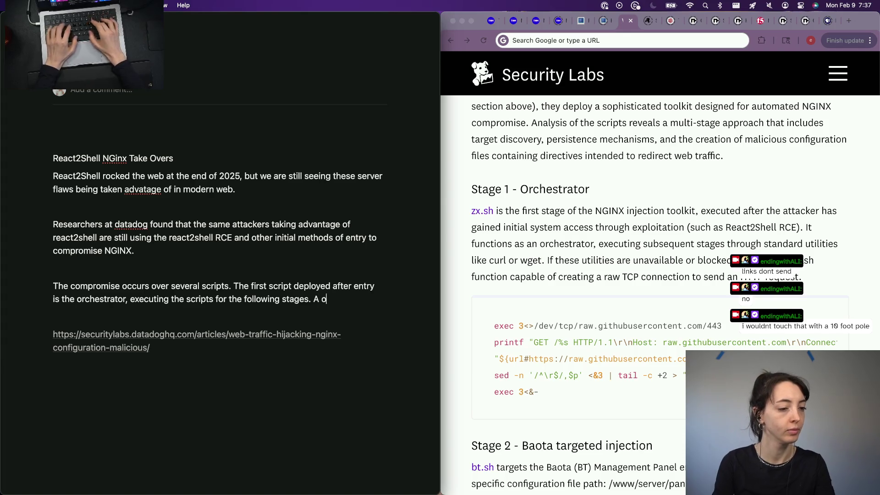
key("BackSpace")
type("baota")
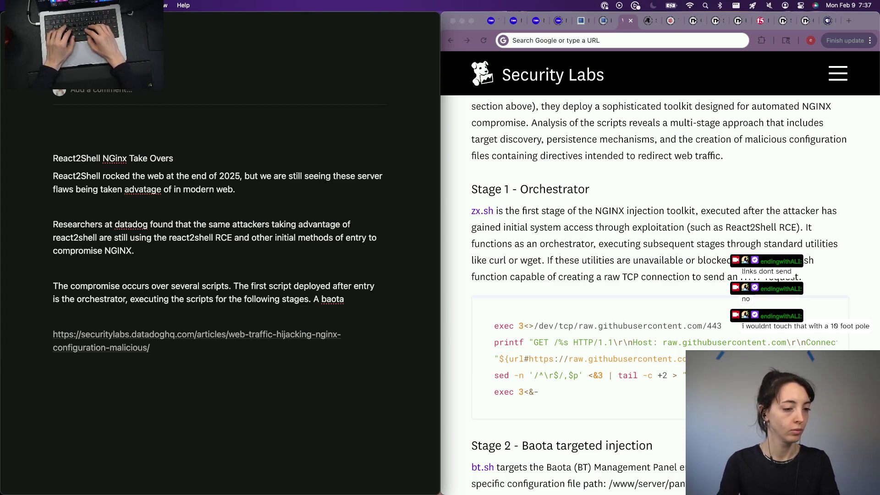
type("management panel")
scroll(679, 445, "down", 3)
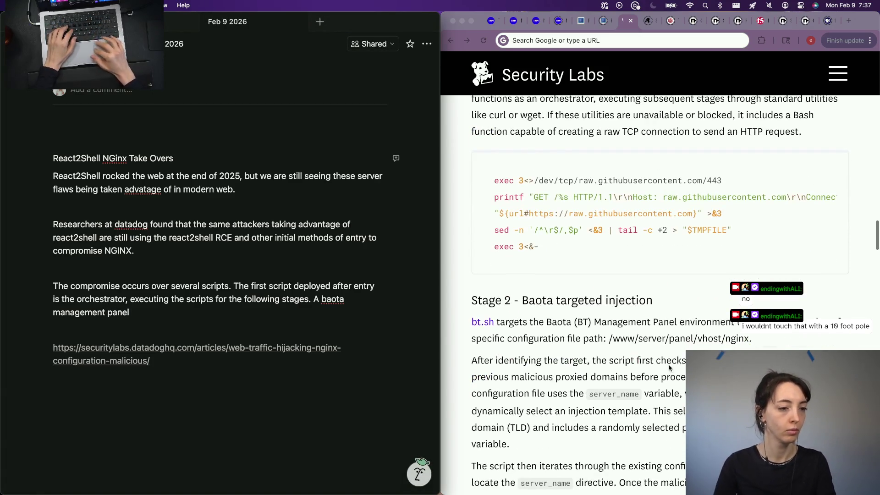
scroll(654, 308, "down", 1)
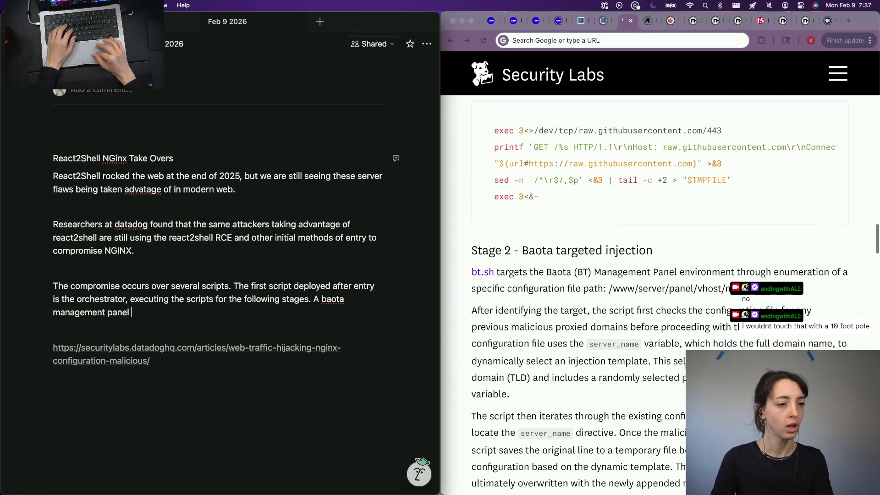
Search the copied phrase 'Baota (BT) Management Panel environment' in a new tab, then return to the Security Labs article
left_click(663, 310)
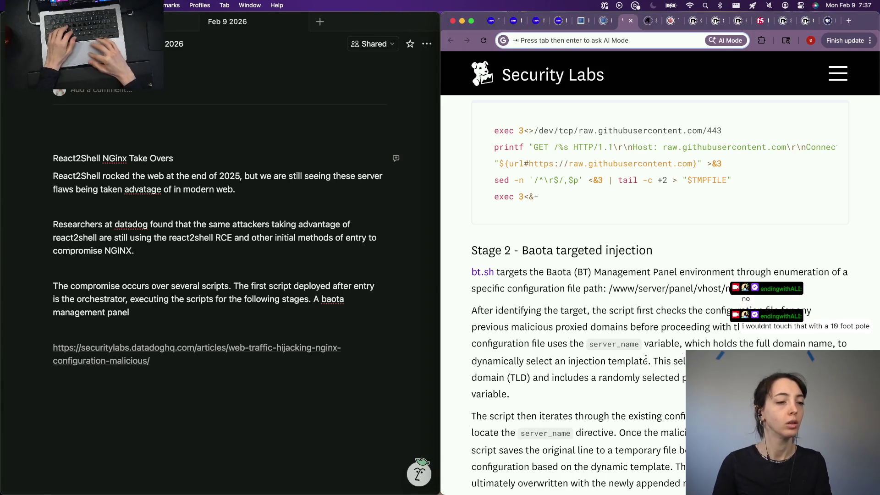
scroll(553, 352, "down", 2)
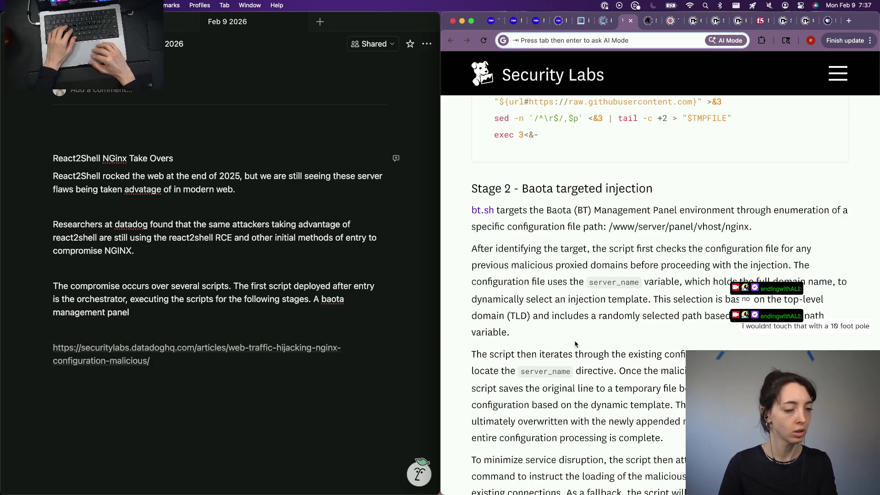
scroll(551, 292, "down", 2)
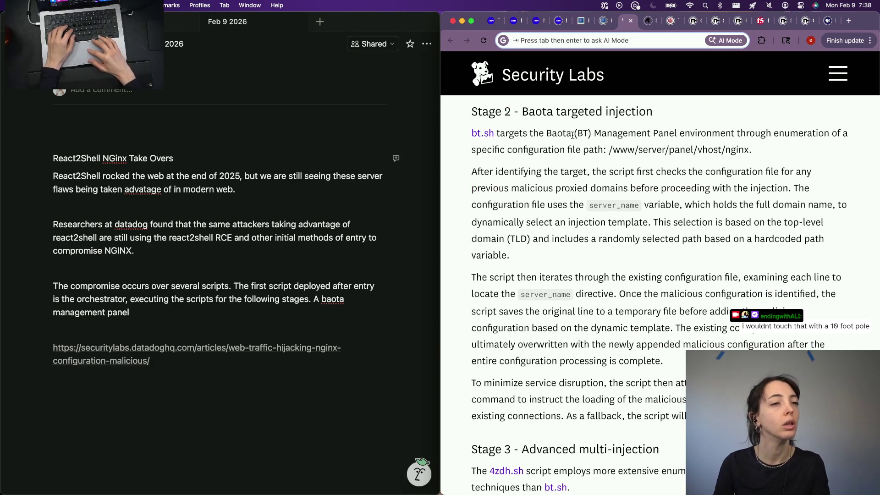
left_click_drag(546, 134, 736, 135)
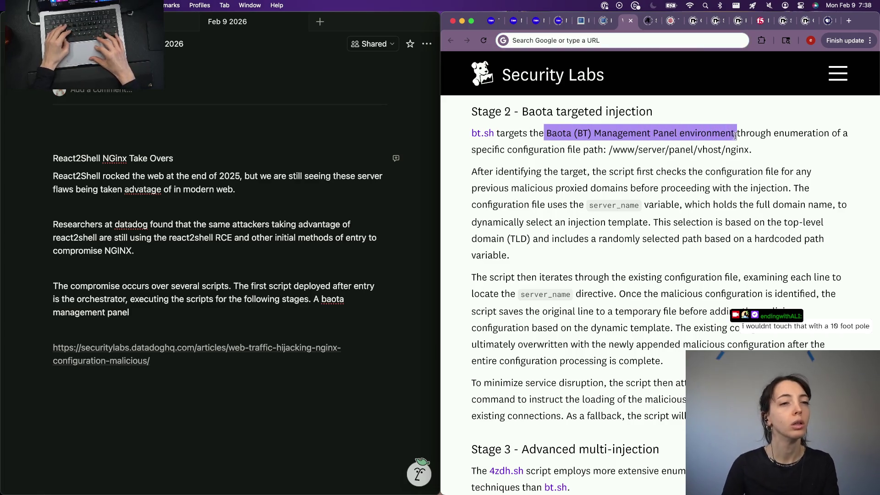
key("super+c")
key("super+t")
key("super+v")
type("\\")
key("BackSpace")
key("Return")
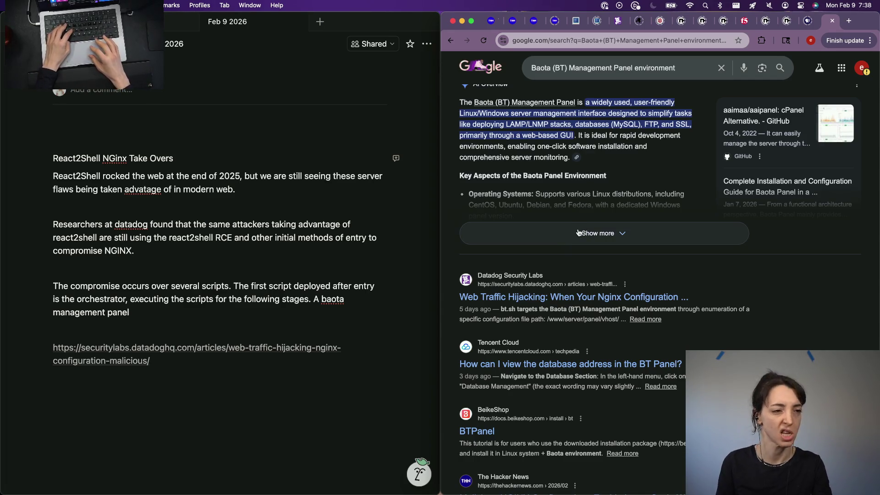
scroll(575, 265, "down", 3)
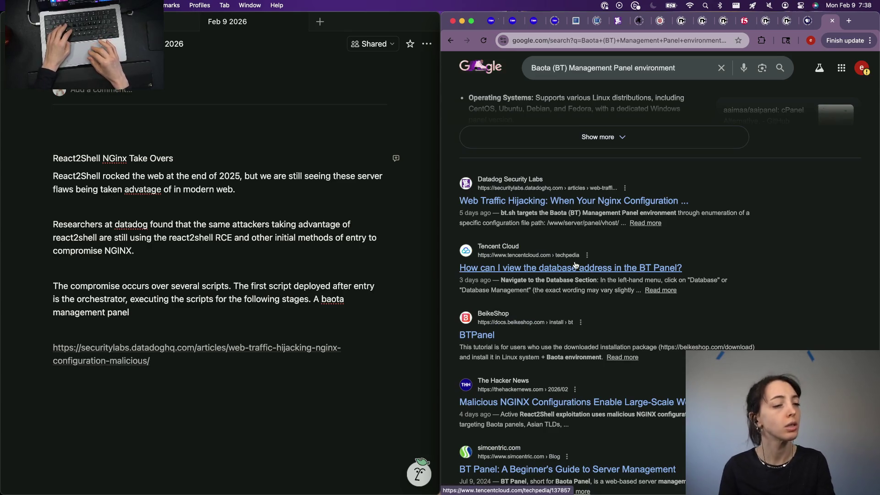
left_click(644, 223)
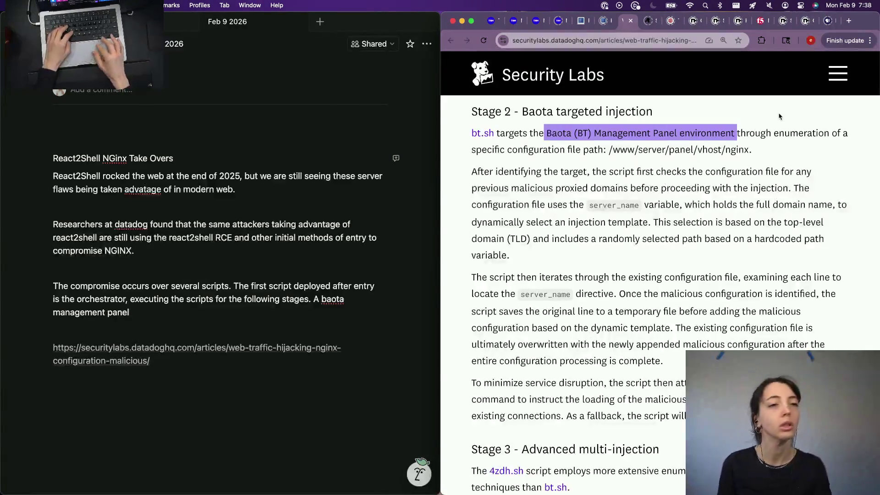
Delete the unfinished Baota sentence and trim stray words like 'first', 'management panel of' and 'to add'
left_click(313, 314)
key("shift+alt+Left")
key("shift+alt+Left")
key("shift+alt+Left")
key("BackSpace")
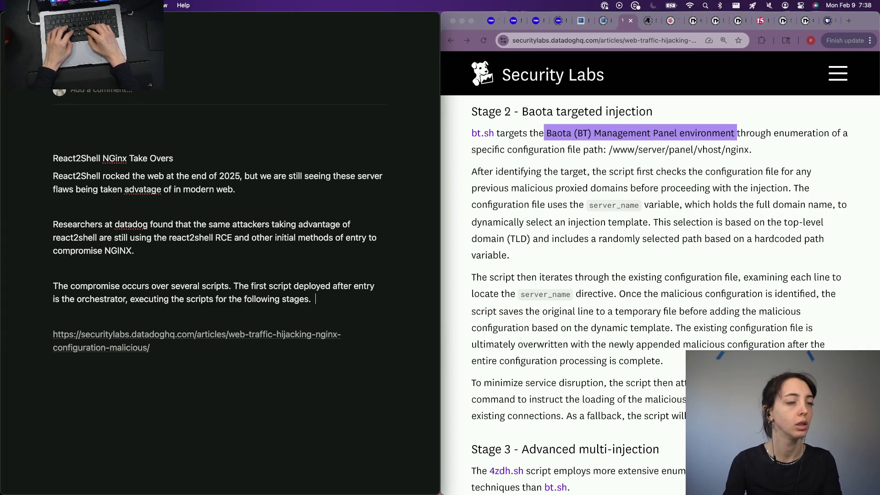
type("The")
type(" first")
key("BackSpace")
key("BackSpace")
key("BackSpace")
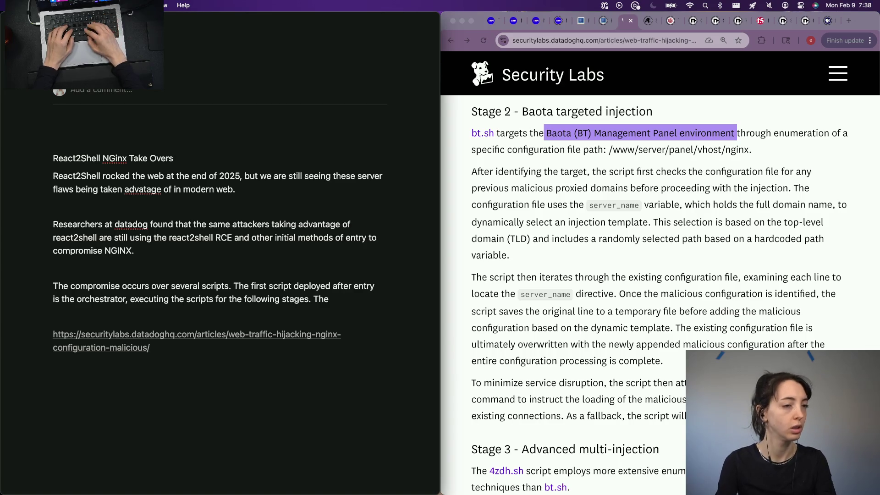
type("gement panel of the")
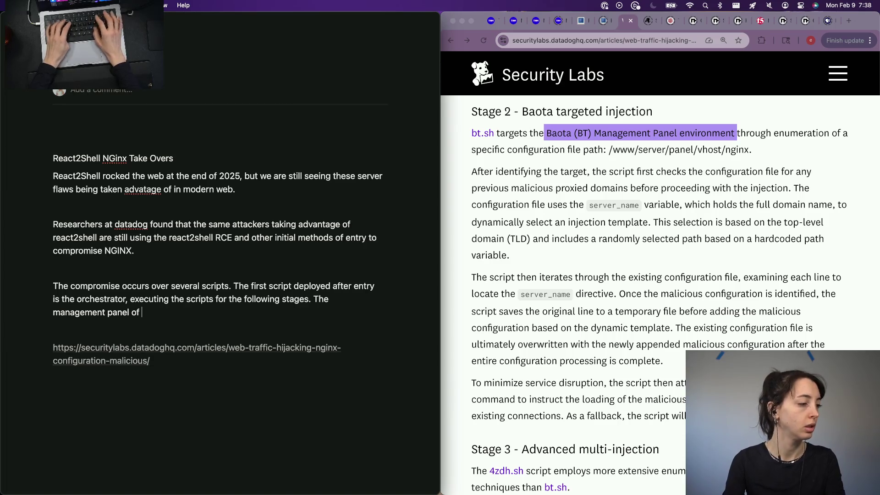
key("alt+BackSpace")
key("alt+BackSpace")
key("alt+BackSpace")
type("ngi")
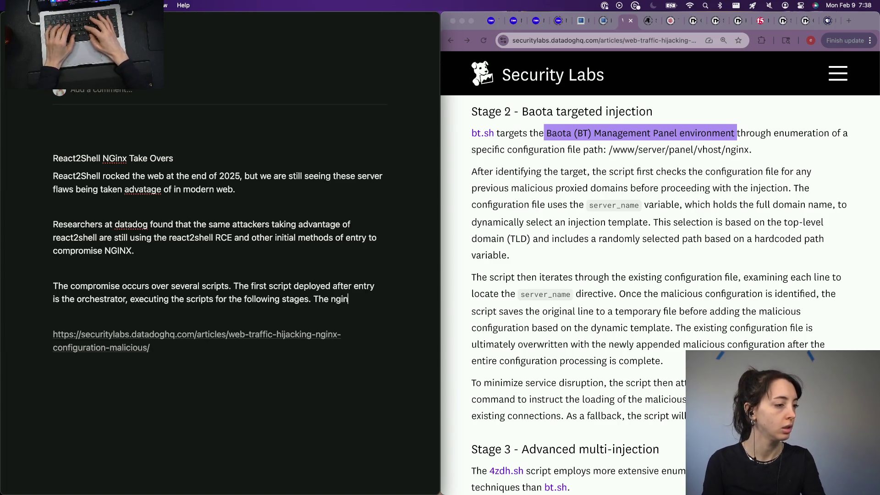
type("n")
type("nxm")
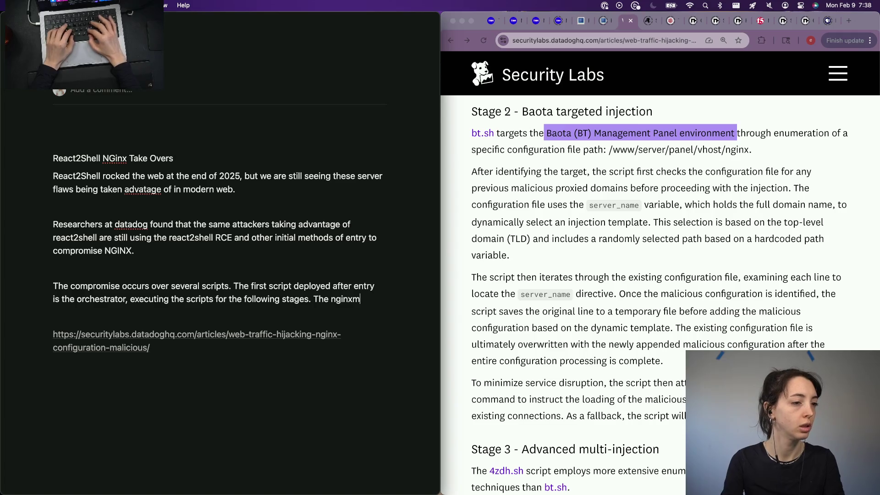
key("BackSpace")
type(" management panel is targed first,")
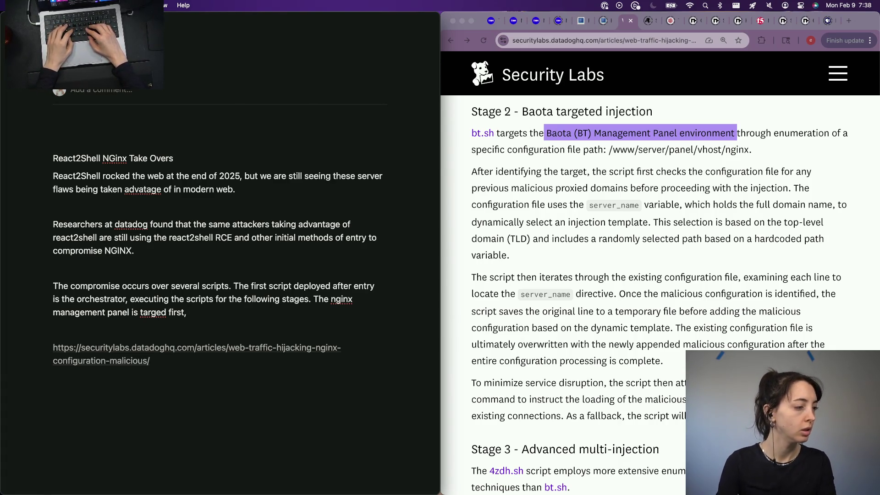
type("f")
type("the server_name f")
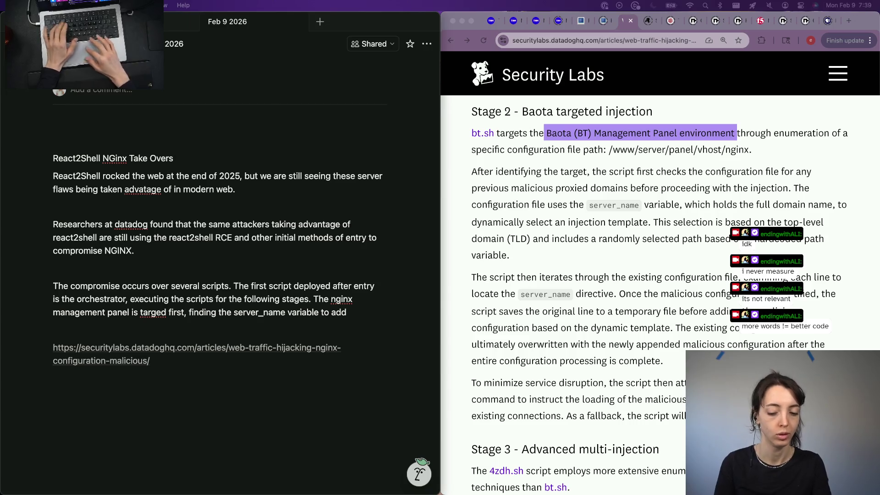
mouse_move(214, 299)
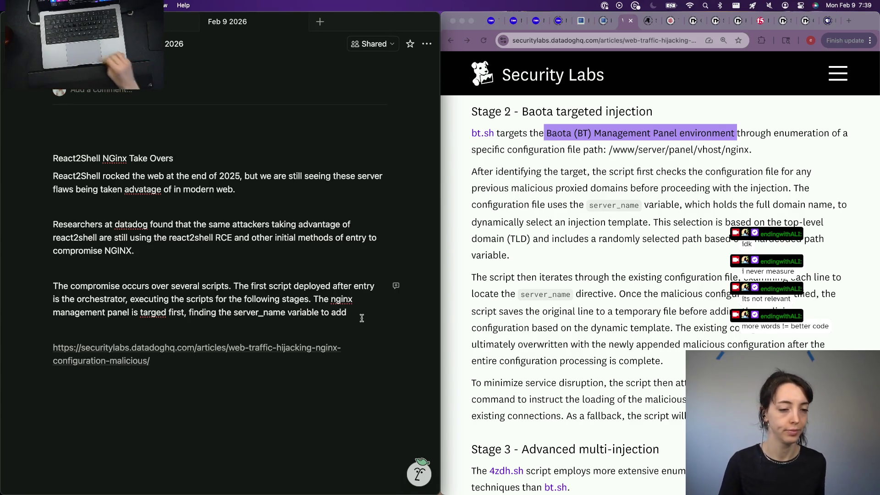
mouse_move(403, 395)
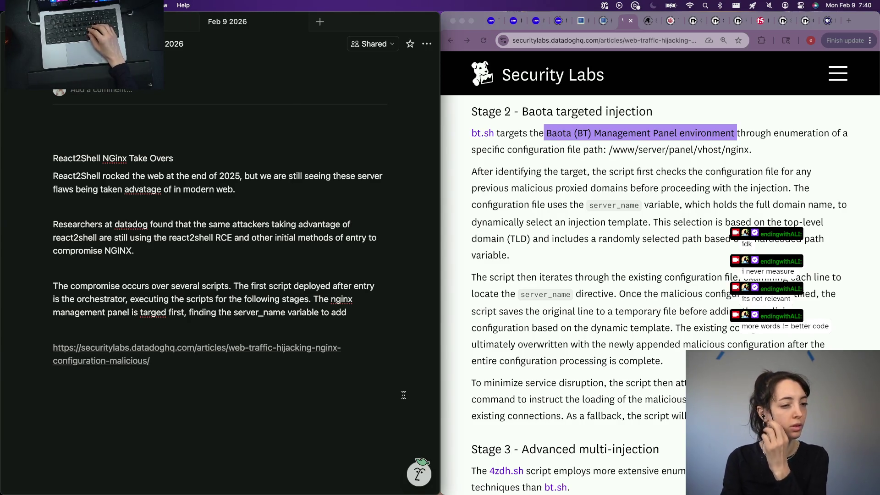
key("BackSpace")
key("BackSpace")
key("BackSpace")
key("BackSpace")
key("BackSpace")
key("BackSpace")
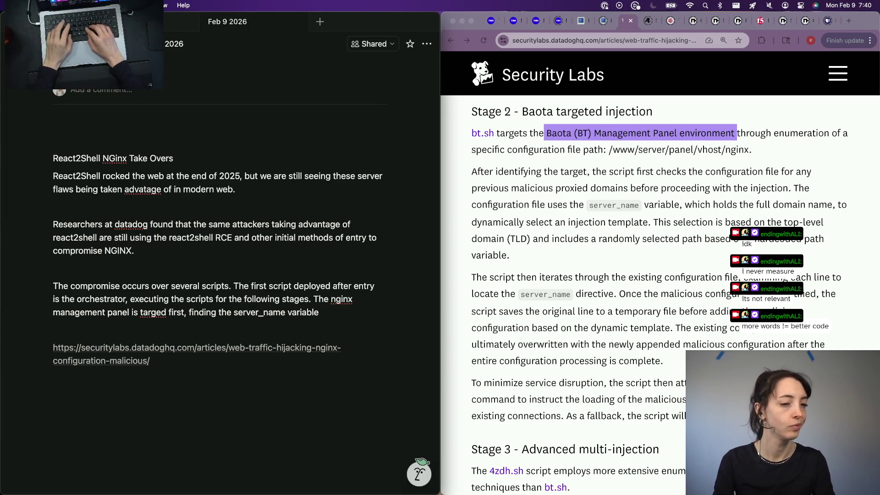
type(" to use to overwrite")
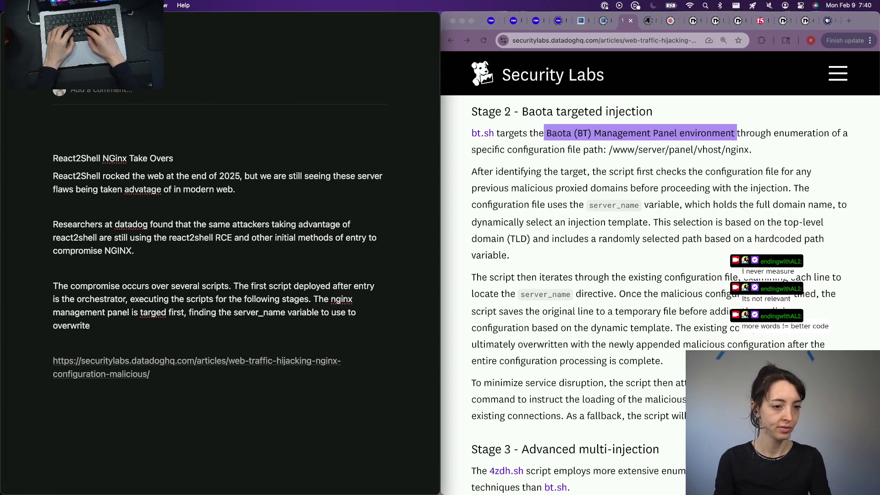
type(" the")
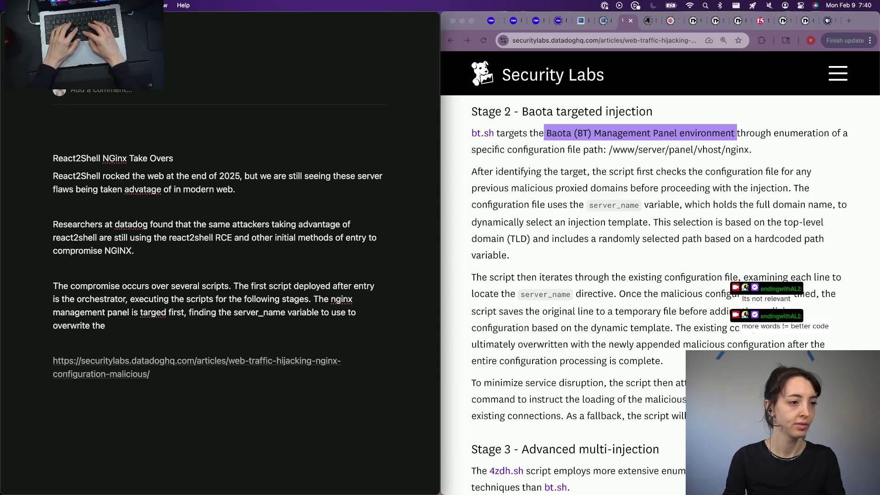
type("mang")
type("agement")
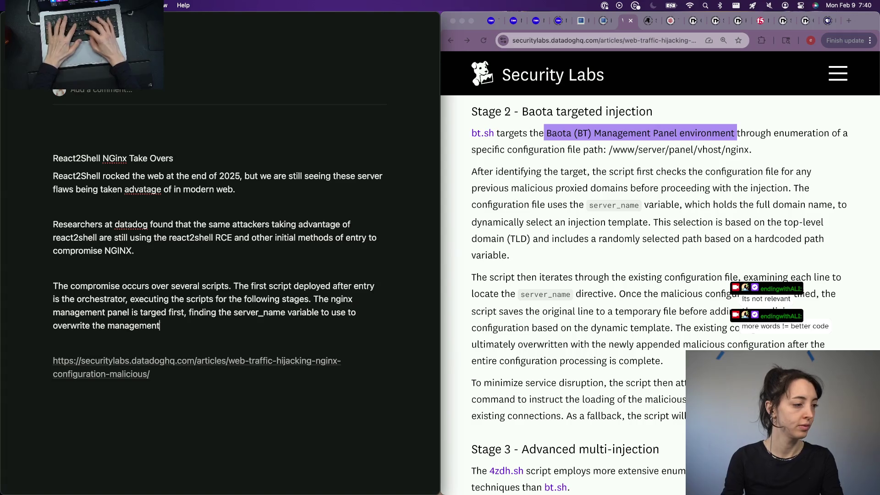
type(" panel configuration")
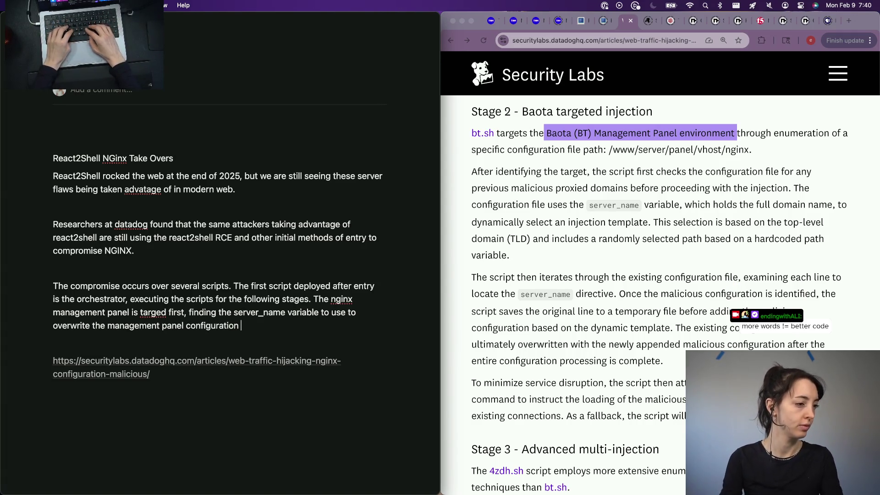
type(" file.")
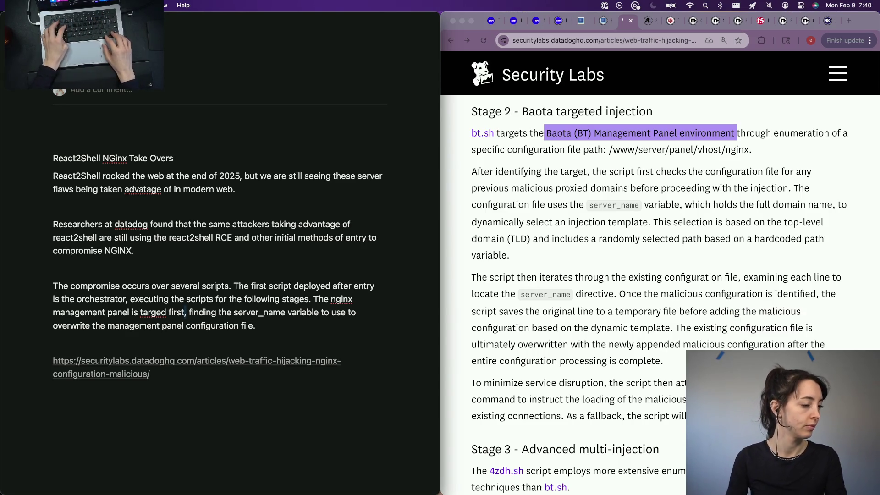
Reword the sentence so the next script uses enumeration to find server_name and overwrite the panel configuration file
key("alt+shift+Left")
key("alt+shift+Left")
key("alt+shift+Left")
key("alt+shift+Left")
key("alt+shift+Left")
key("alt+shift+Left")
key("alt+shift+Left")
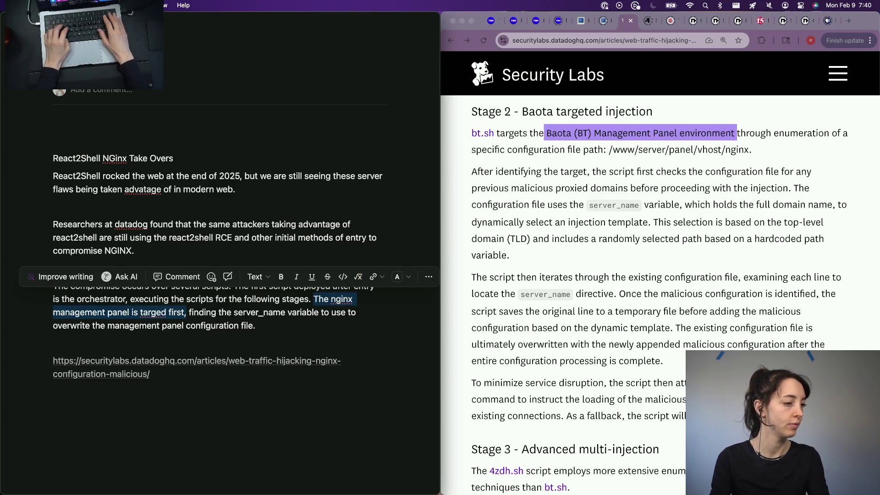
key("BackSpace")
type("The scri")
key("BackSpace")
key("BackSpace")
key("BackSpace")
type("next script uses enumeration to")
key("shift+alt+Right")
key("BackSpace")
type("find")
key("alt+Right")
key("alt+Right")
key("alt+Right")
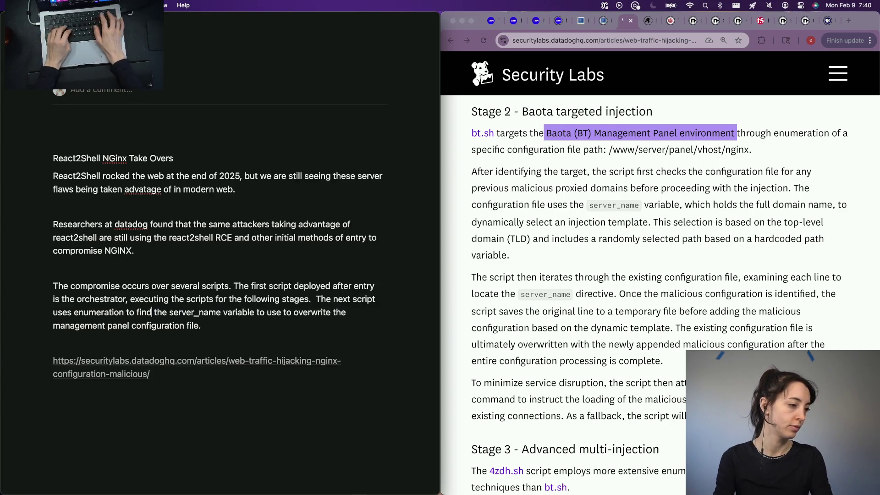
key("BackSpace")
key("BackSpace")
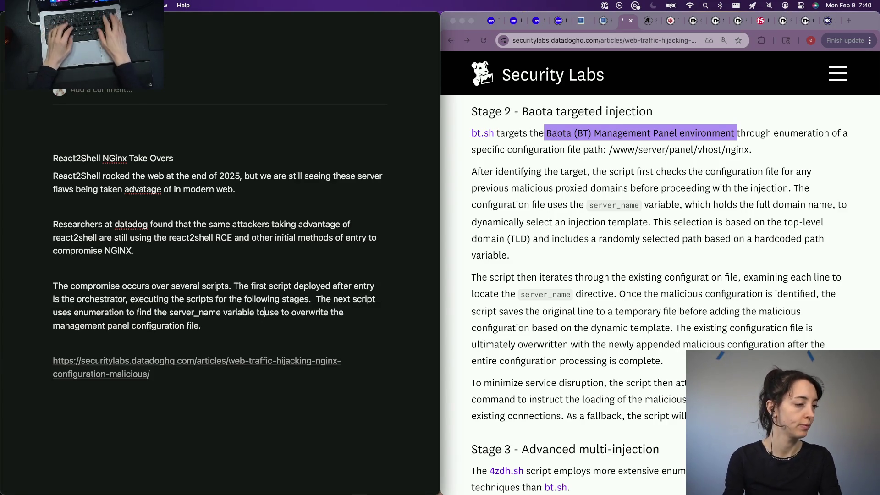
type("this is useduse")
key("shift+alt+Right")
key("BackSpace")
key("BackSpace")
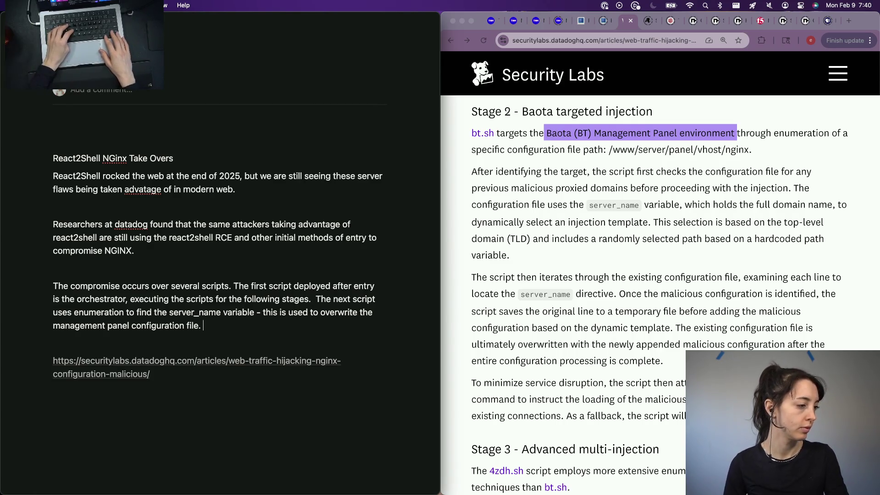
scroll(660, 275, "down", 3)
scroll(659, 276, "down", 1)
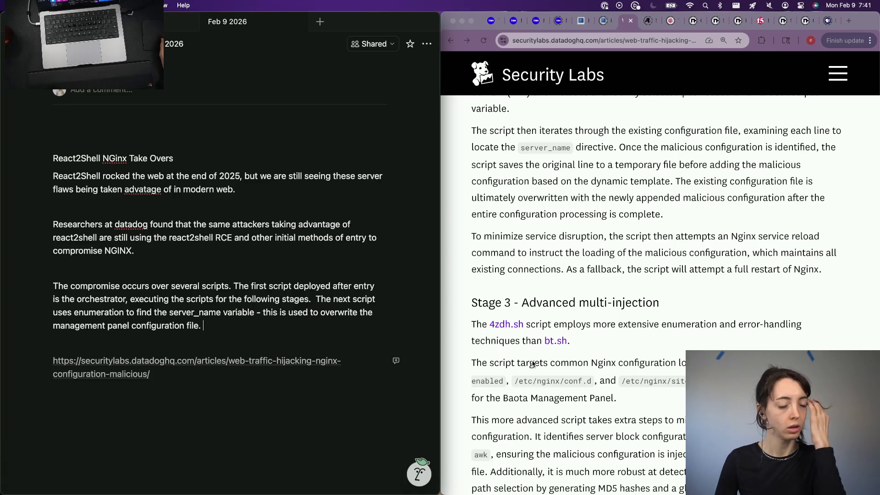
scroll(531, 364, "down", 1)
scroll(637, 261, "down", 3)
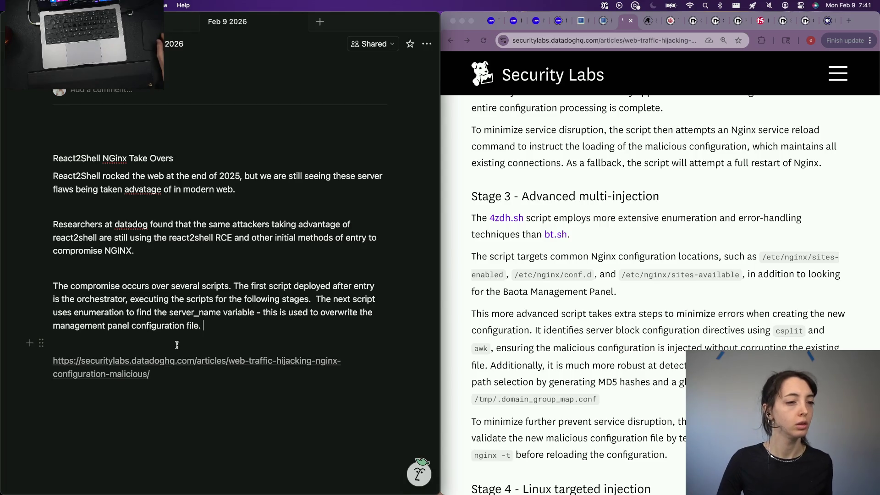
Write 'Other nginx configurations are then subsequently targeted,' at the end of the third paragraph
left_click(198, 326)
type("Other ")
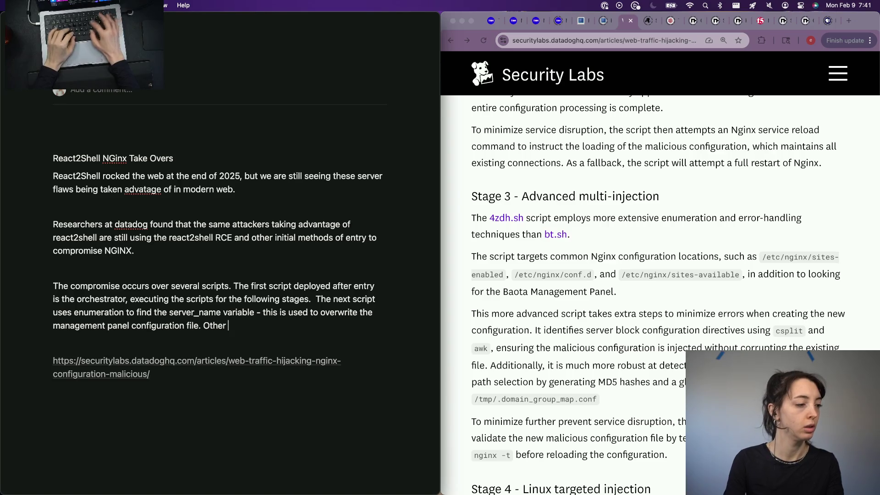
type("nginx configuration ")
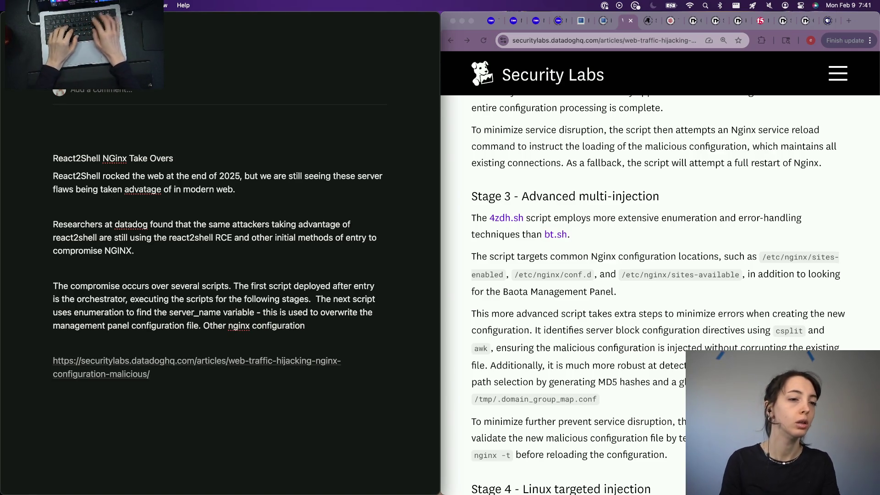
type("s are ")
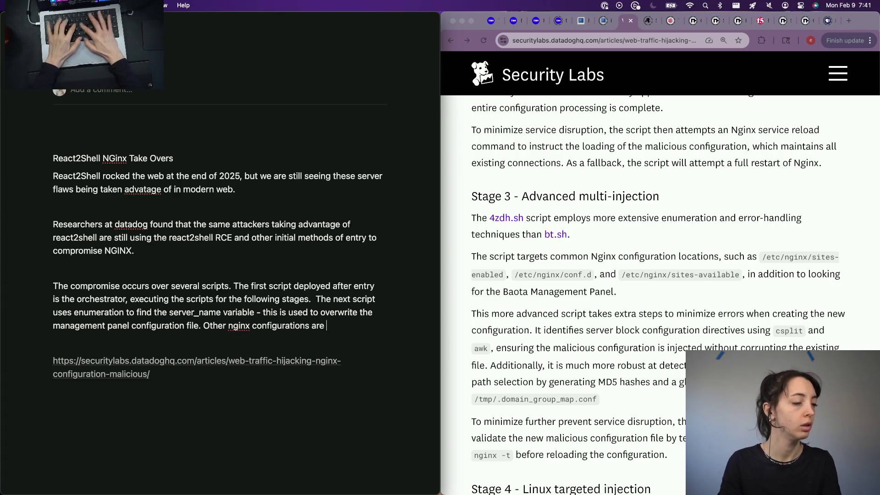
type("su")
key("BackSpace")
key("BackSpace")
key("BackSpace")
type("then subsequently ")
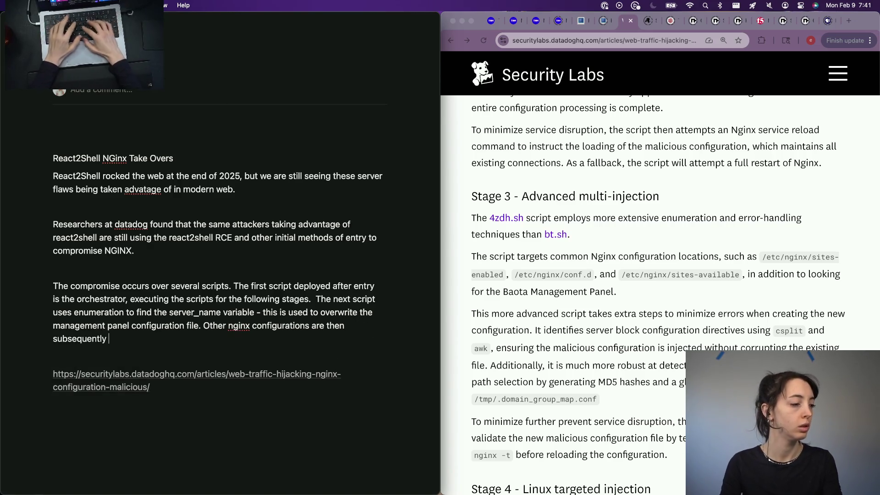
type("targeted,")
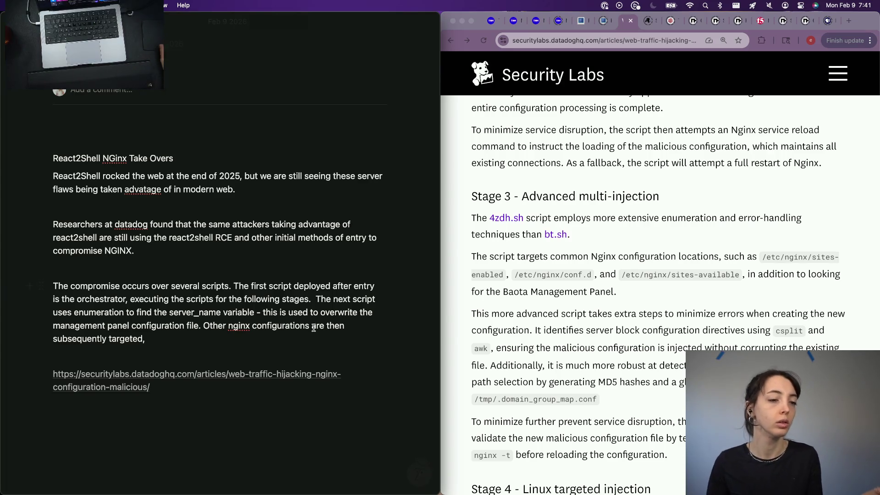
scroll(556, 351, "down", 2)
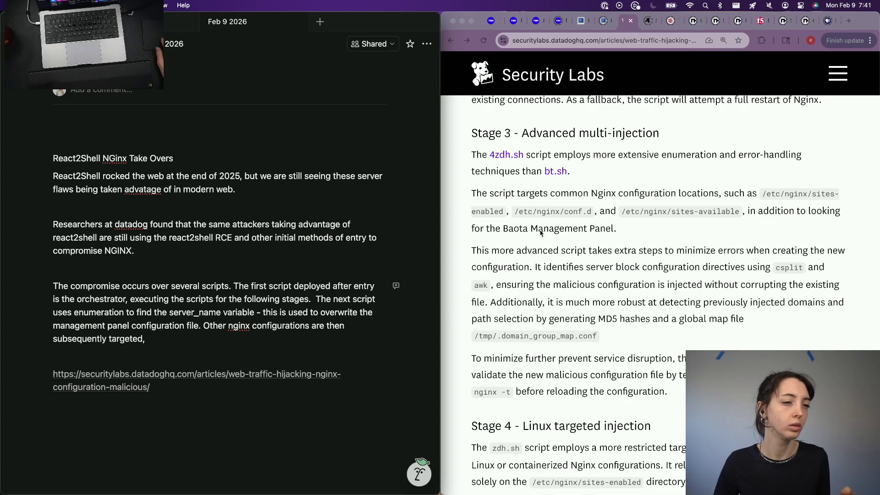
mouse_move(152, 338)
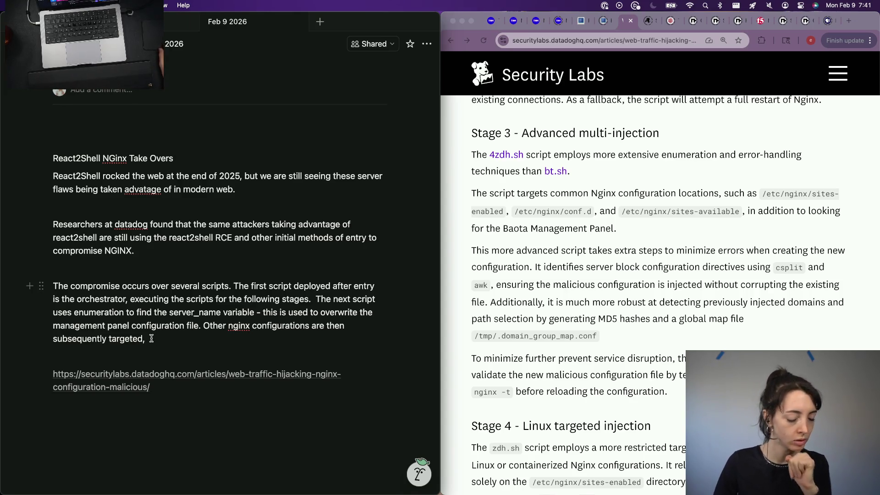
type("thi")
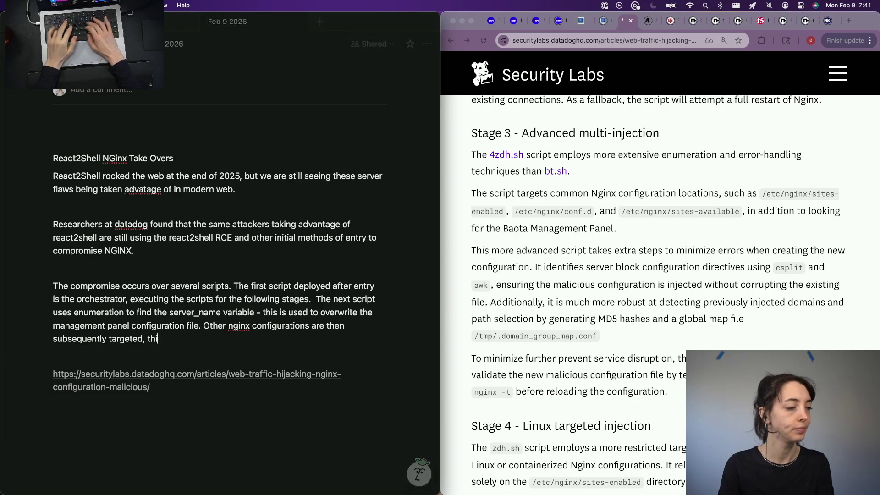
type("s time being more")
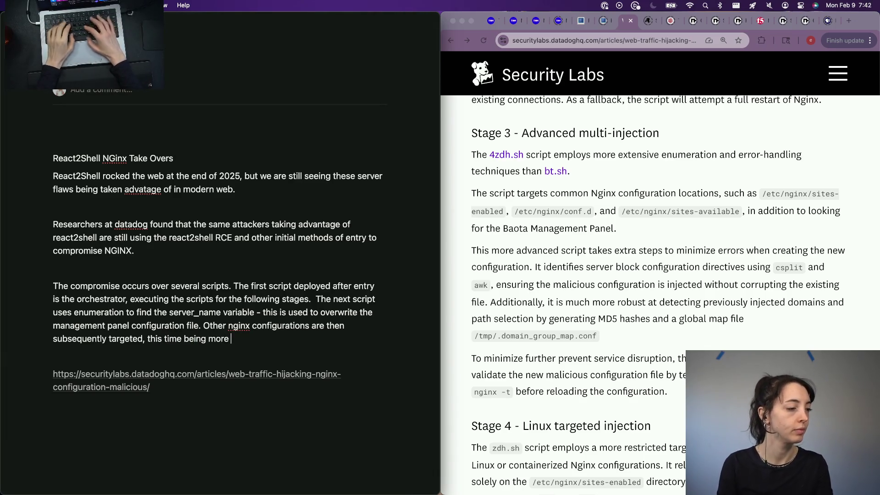
Finish the sentence with 'taking extra steps to minimize errors during configuration file overwriting.'
key("BackSpace")
key("BackSpace")
key("BackSpace")
key("BackSpace")
key("BackSpace")
key("BackSpace")
key("BackSpace")
key("BackSpace")
key("BackSpace")
type("steps to minimi")
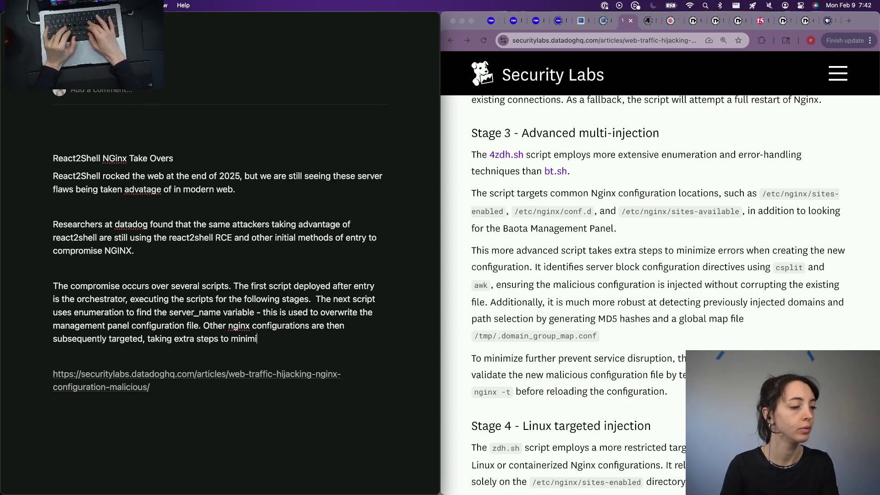
type("ze error ")
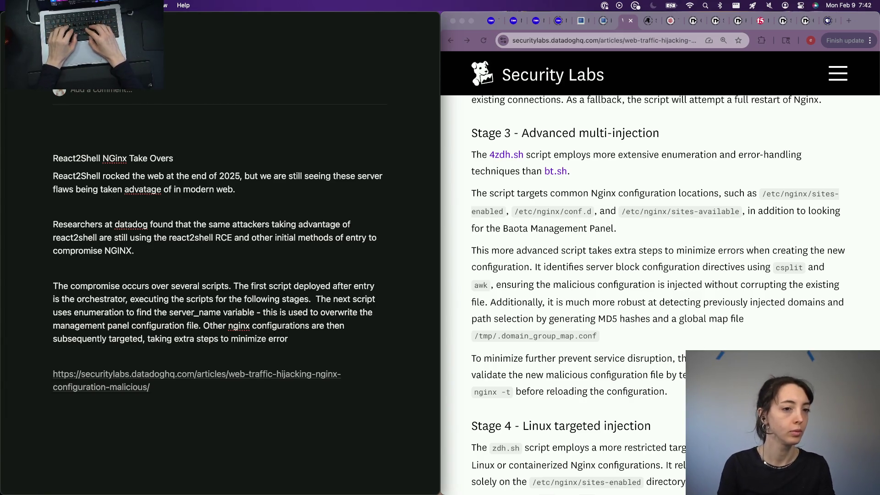
type("s")
type(" during co")
type("nfiguratino w")
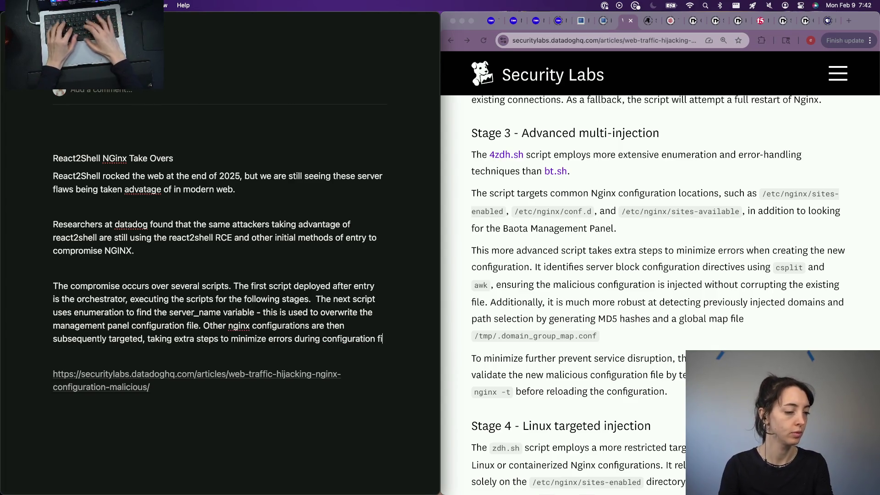
type("le overwriting,")
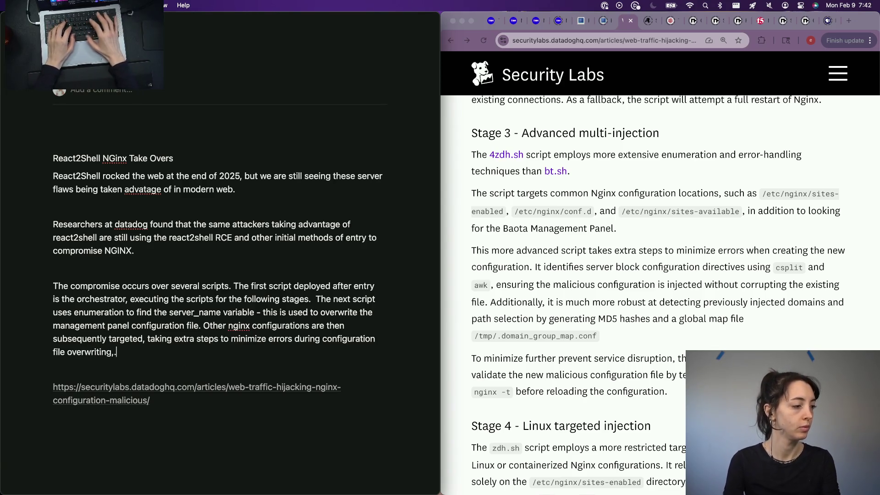
key("BackSpace")
type(".")
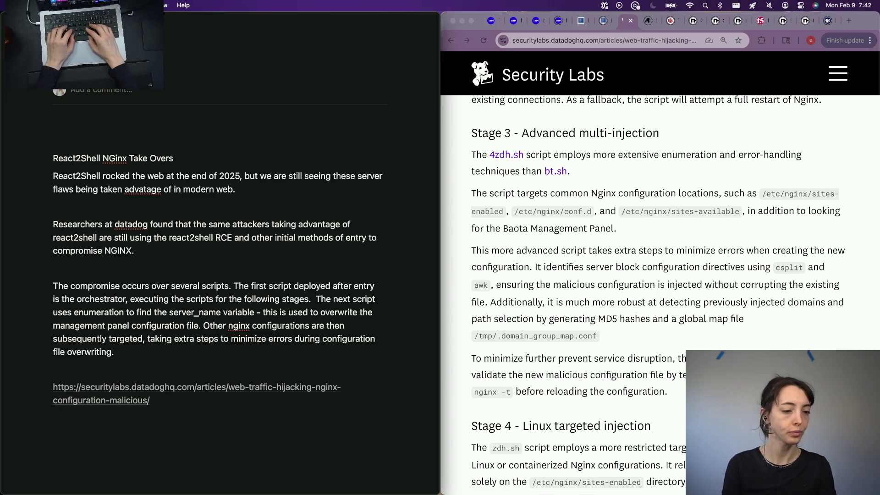
scroll(660, 289, "down", 3)
scroll(660, 289, "down", 2)
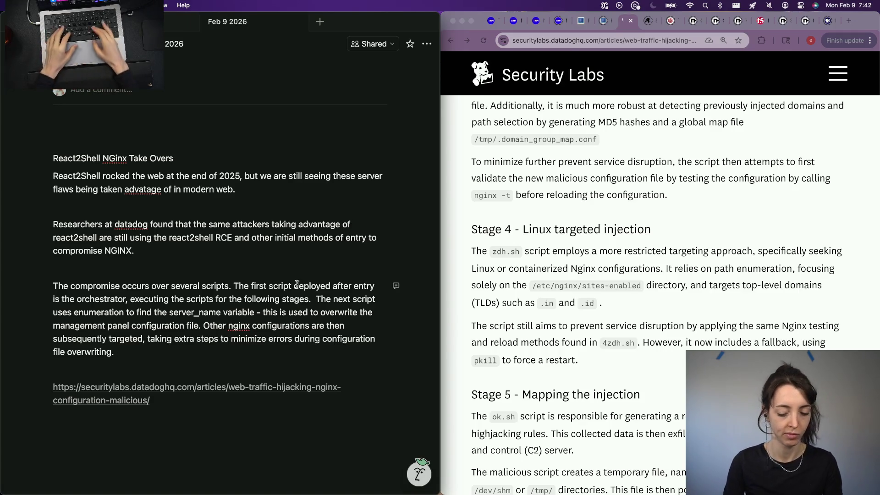
type("Anothe")
Write the closing sentence 'Containerized nginx configurations are then targeted.', discarding false starts
key("BackSpace")
key("BackSpace")
key("BackSpace")
type("The c")
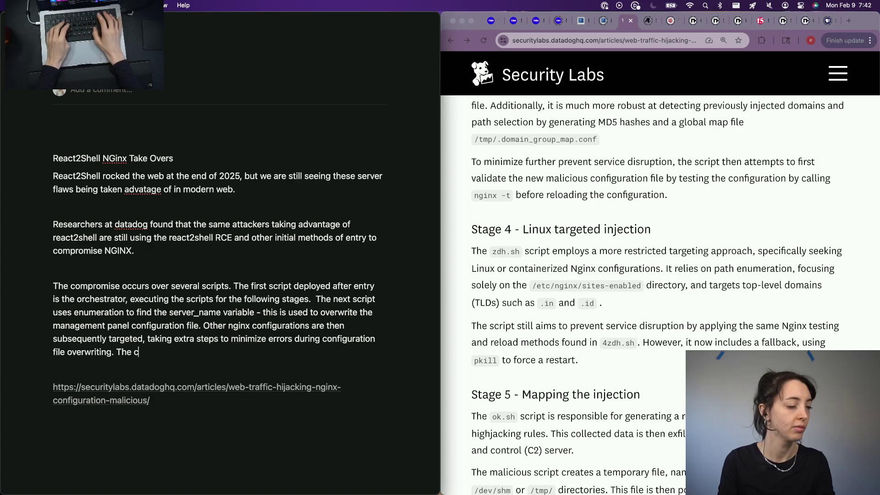
key("BackSpace")
key("BackSpace")
key("BackSpace")
key("BackSpace")
key("BackSpace")
type("Containerized")
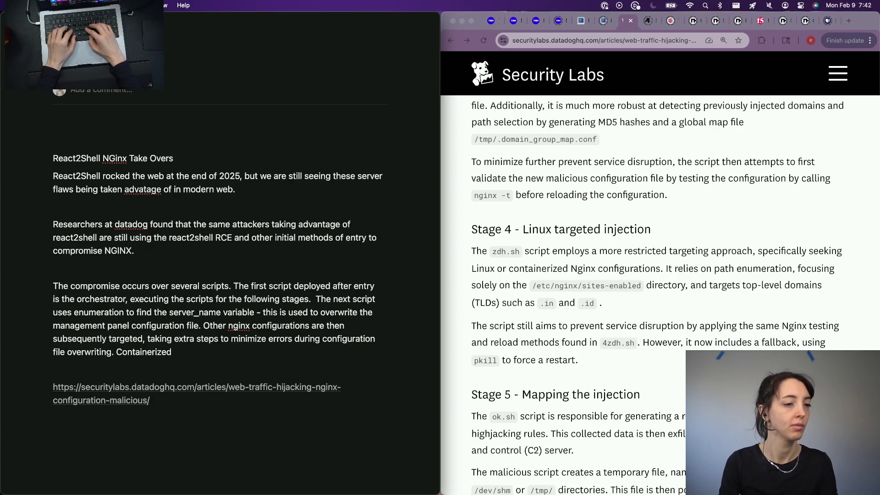
key("alt+BackSpace")
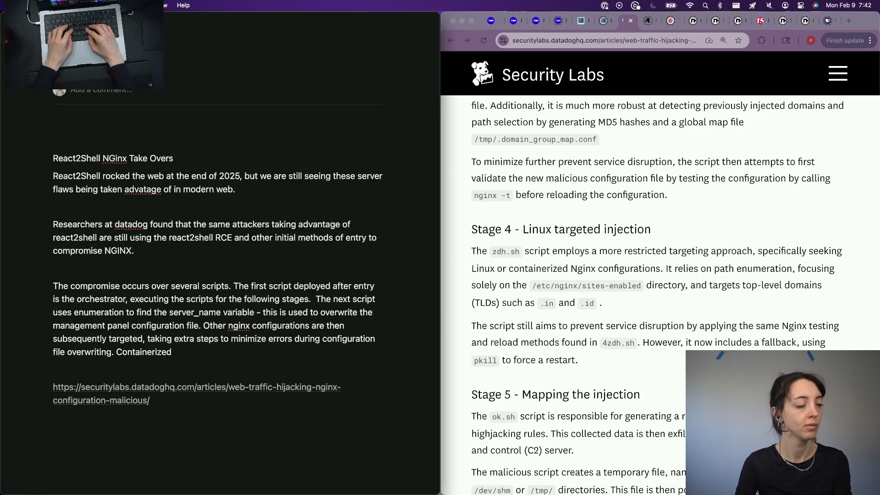
type(" nginx ")
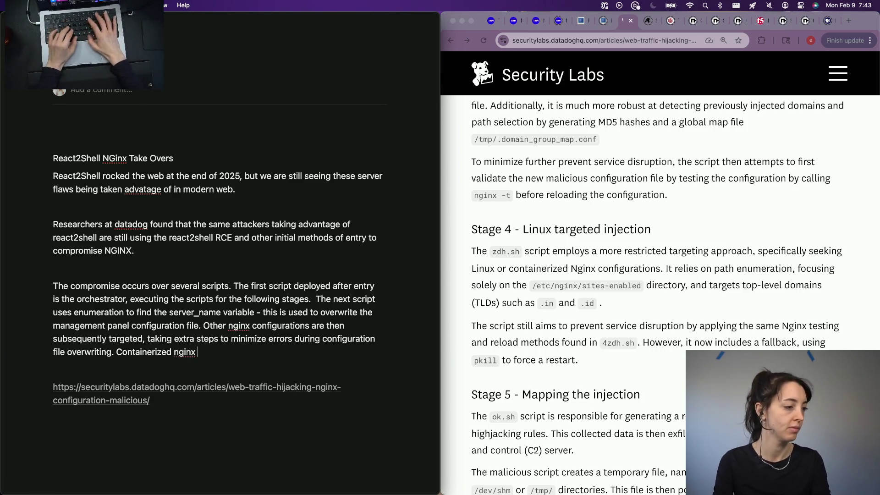
type(" then tar")
type("geted")
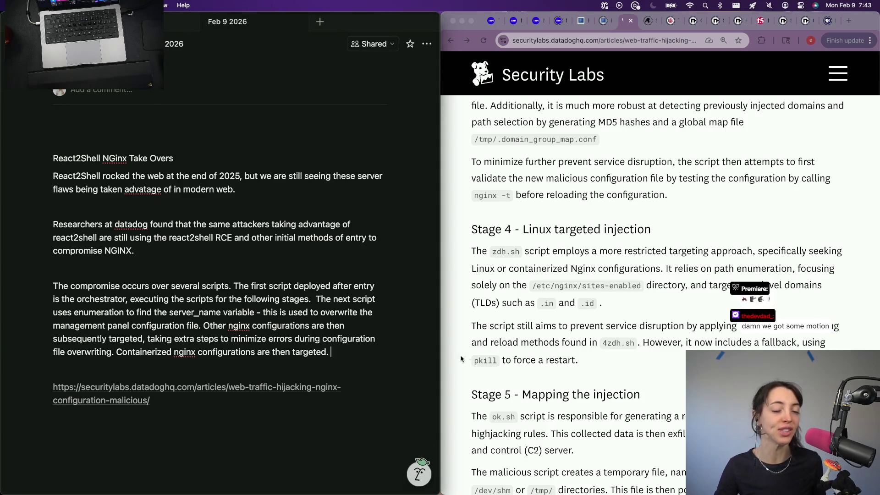
scroll(660, 296, "down", 1)
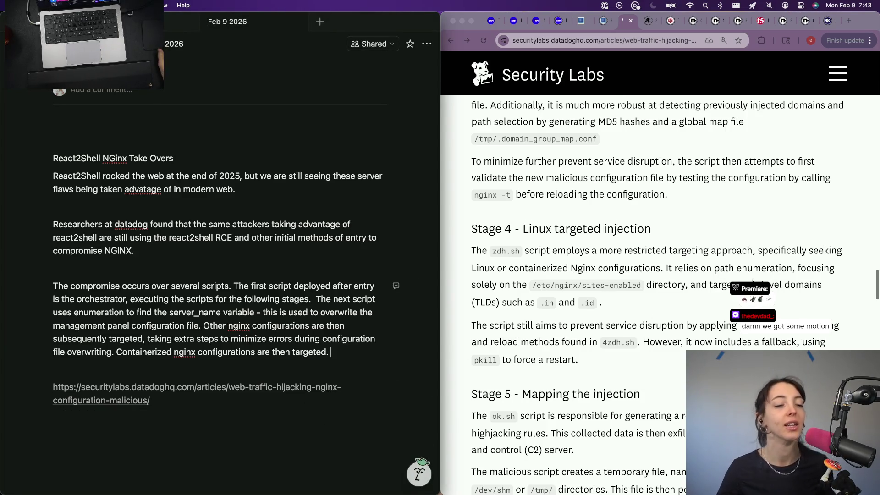
scroll(691, 291, "down", 1)
scroll(690, 290, "down", 1)
scroll(690, 291, "down", 3)
scroll(691, 291, "down", 2)
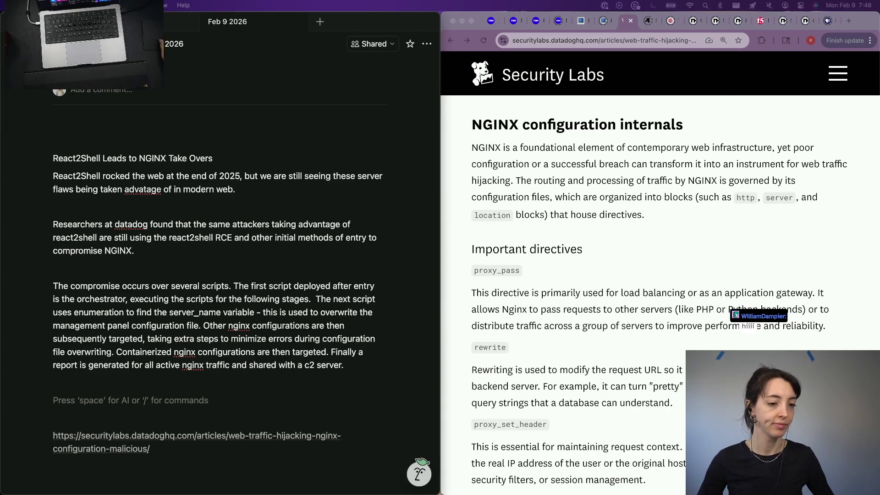
scroll(659, 275, "up", 5)
scroll(659, 275, "up", 5)
scroll(658, 406, "down", 3)
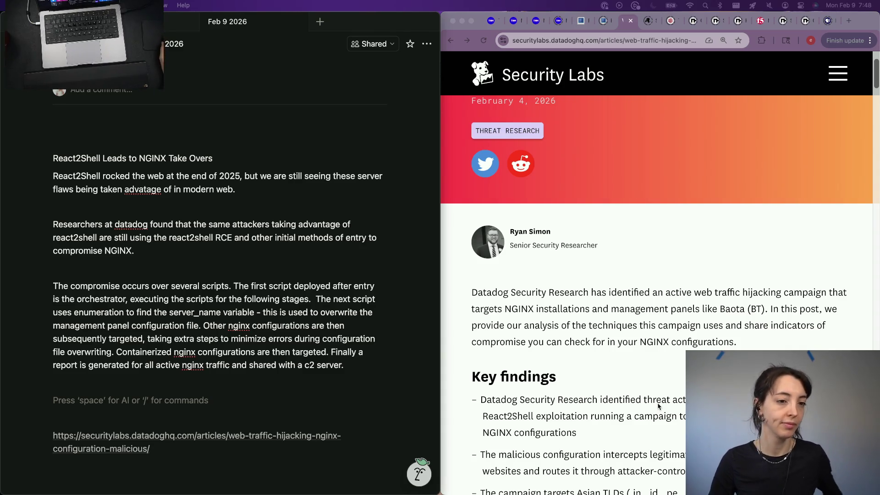
scroll(625, 426, "down", 4)
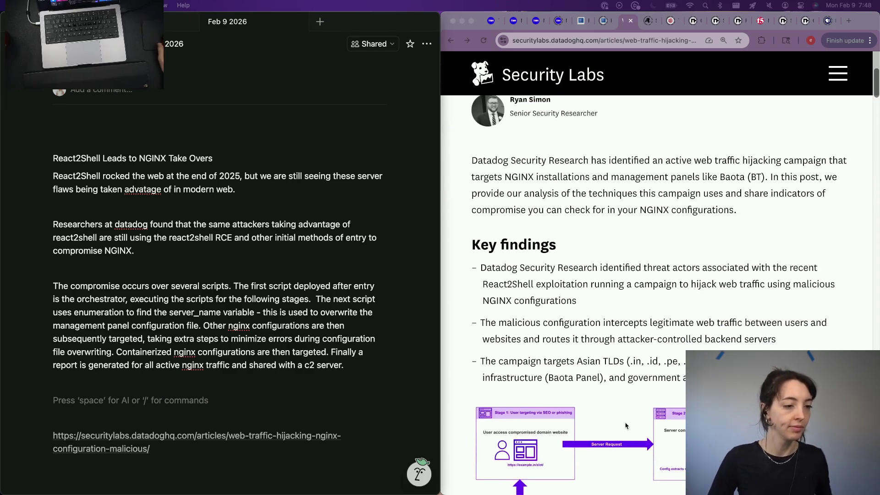
Select words in the article's Key findings list and begin a new line below the Notion paragraph
left_click_drag(602, 378, 594, 380)
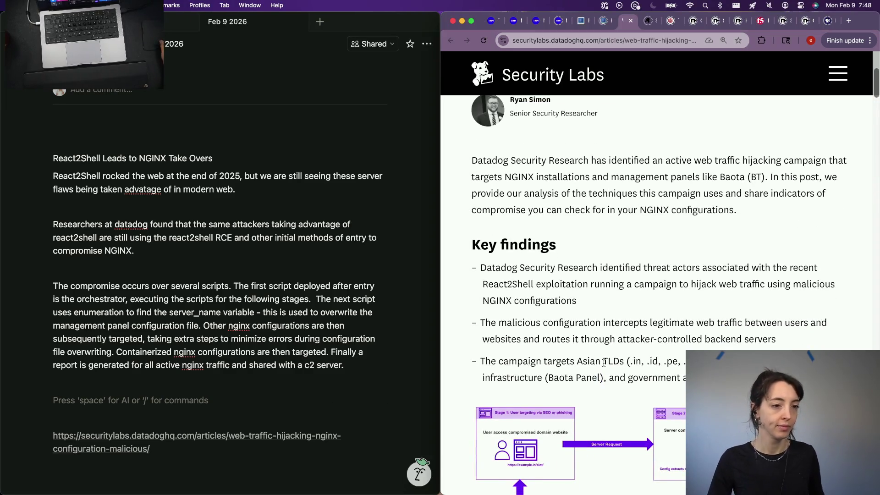
left_click(90, 400)
type("Dat")
Erase the started line 'The team at datadog was able to' to rephrase it
key("BackSpace")
key("BackSpace")
key("BackSpace")
type("The team at datadog was able to")
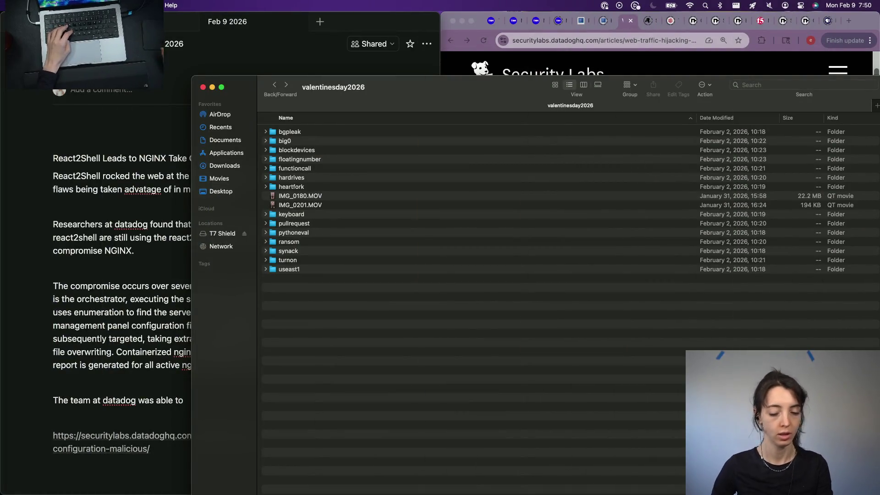
key("super+space")
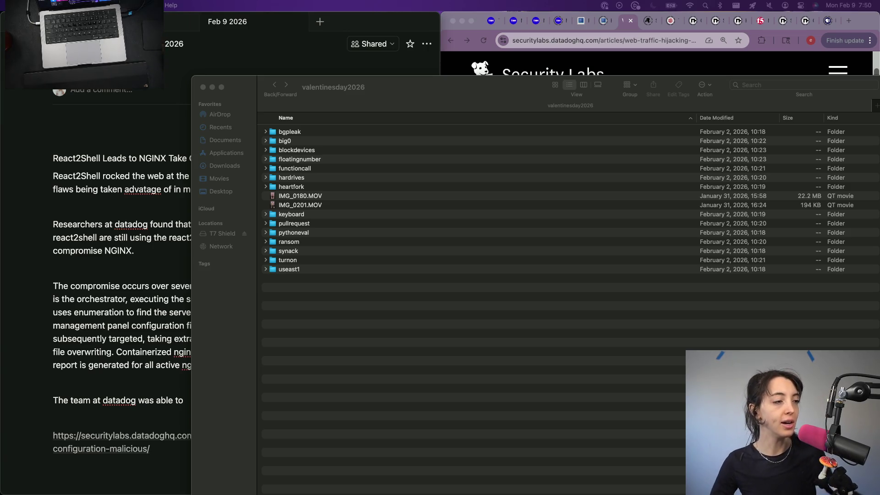
left_click(323, 140)
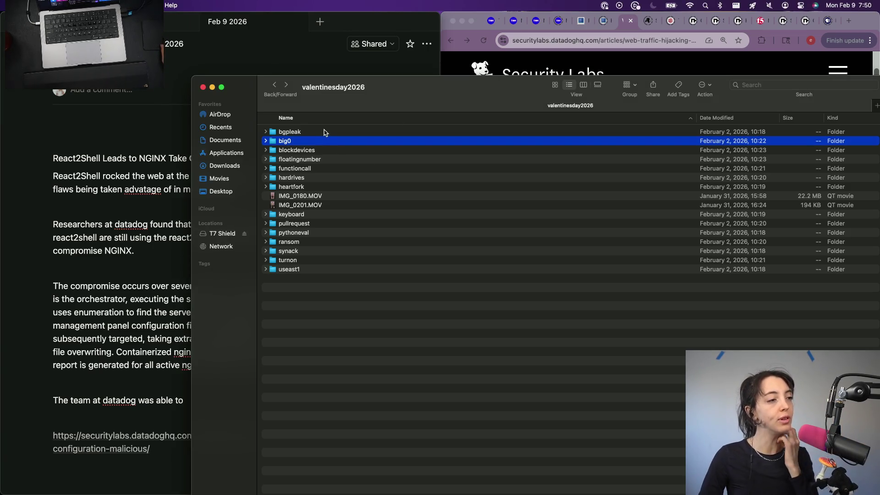
left_click(324, 132)
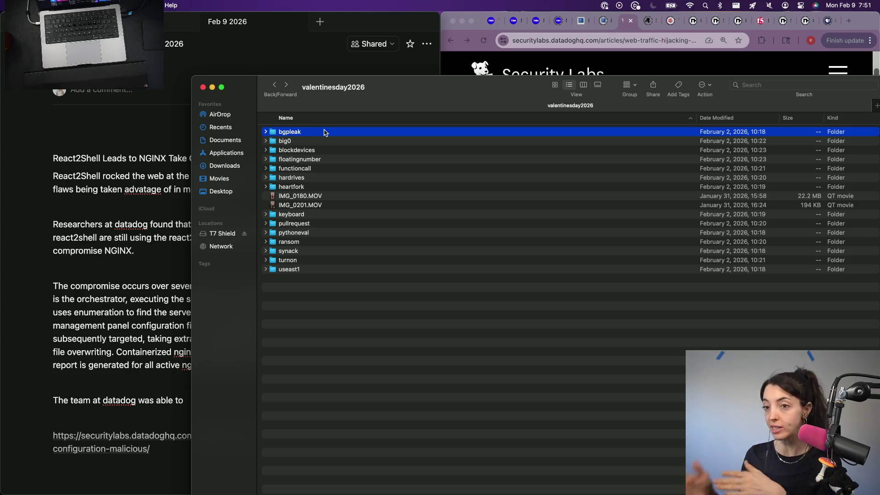
key("super+equal")
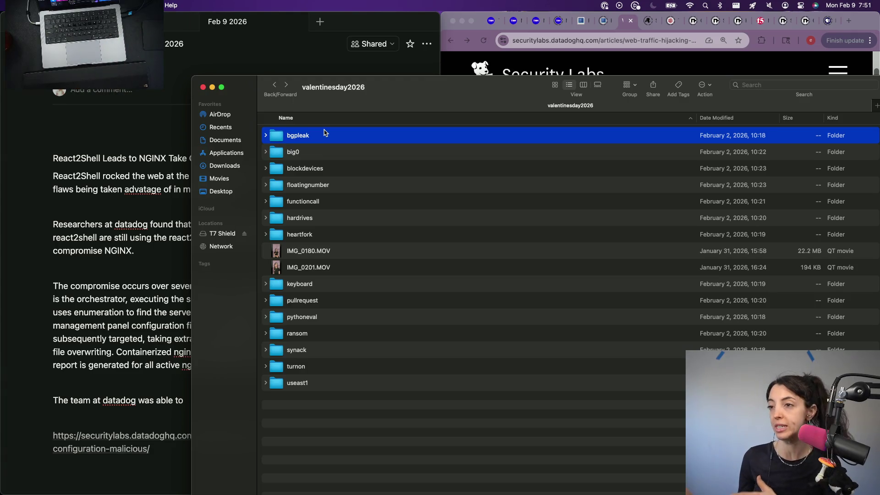
left_click_drag(385, 91, 862, 32)
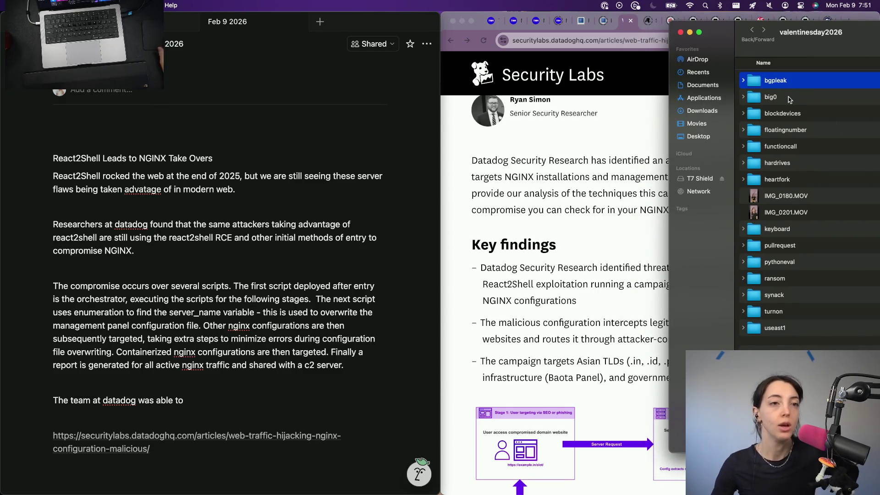
left_click(743, 81)
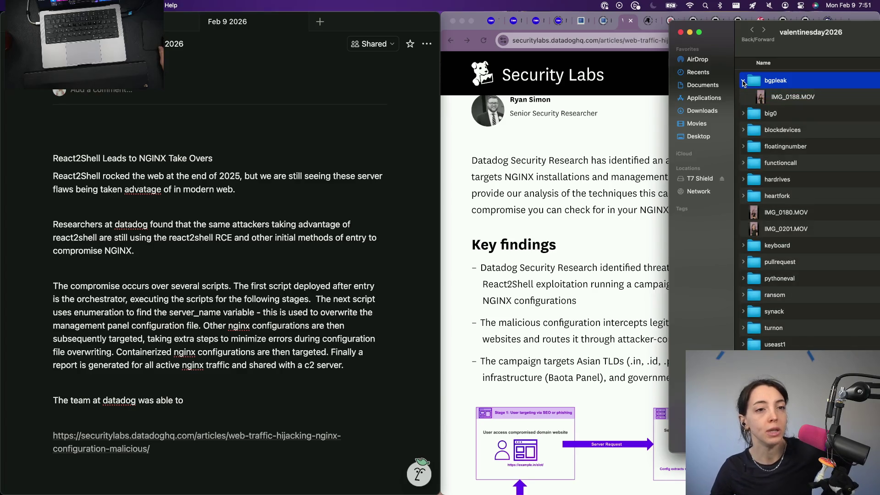
left_click(743, 80)
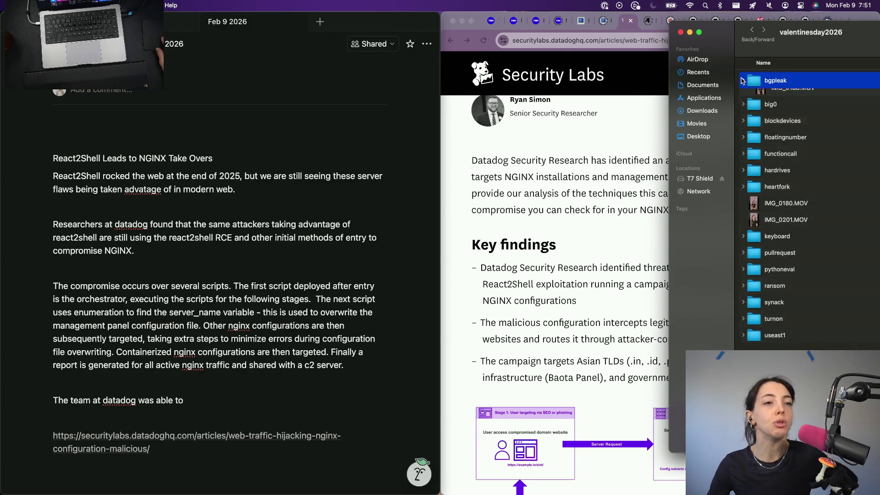
left_click(763, 97)
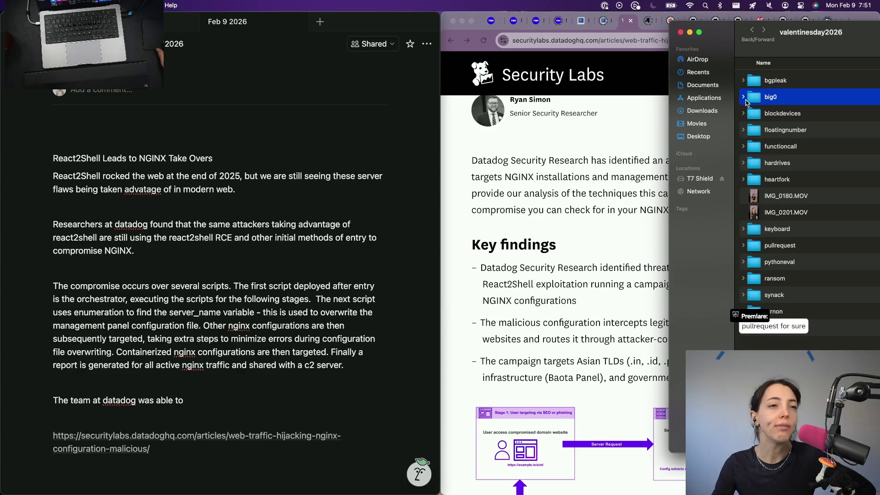
left_click(742, 97)
left_click(768, 114)
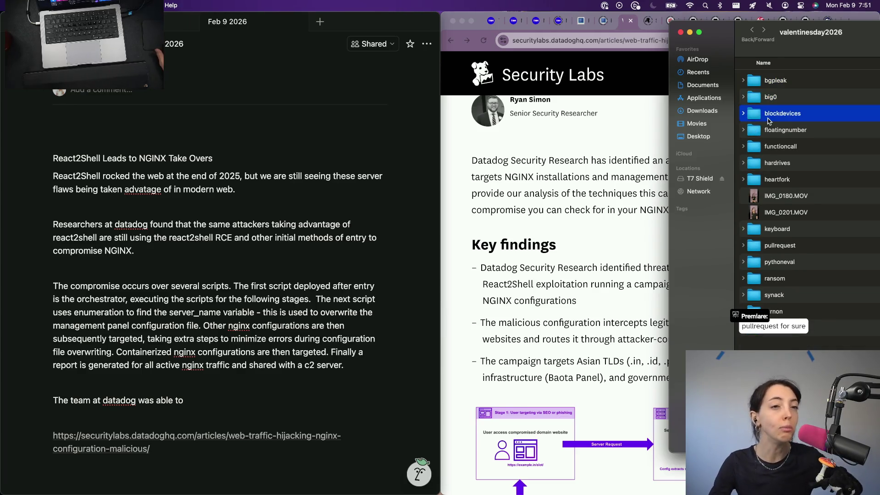
left_click(743, 114)
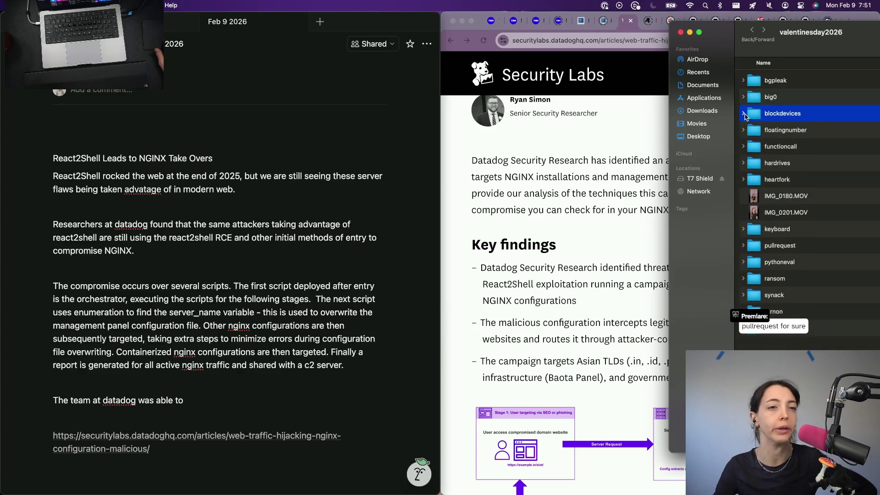
left_click(763, 130)
left_click(742, 130)
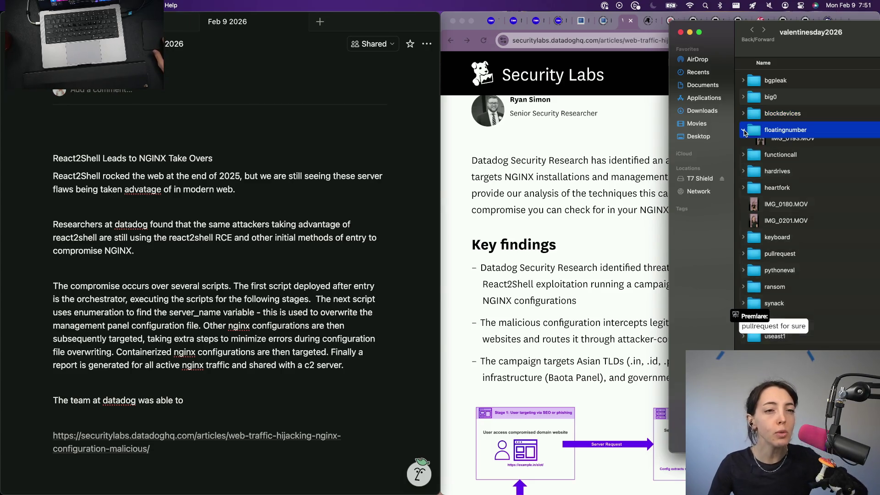
left_click(743, 130)
left_click(743, 147)
left_click(742, 163)
left_click(742, 164)
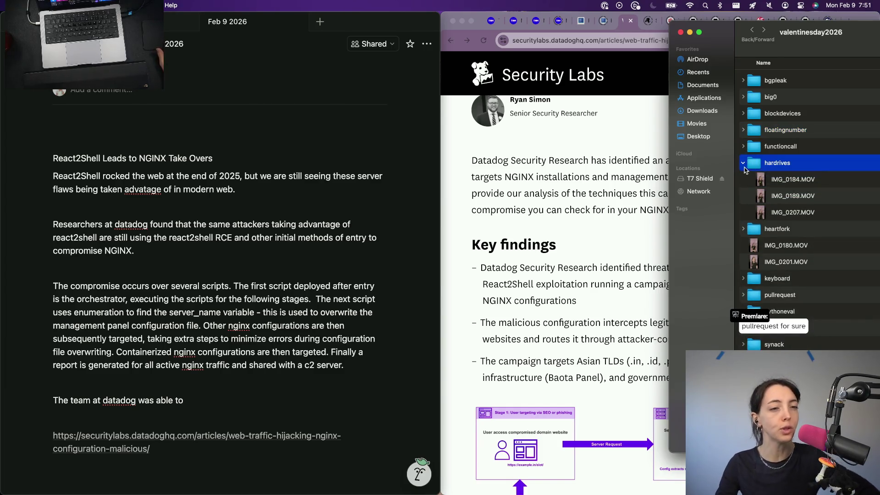
left_click(744, 180)
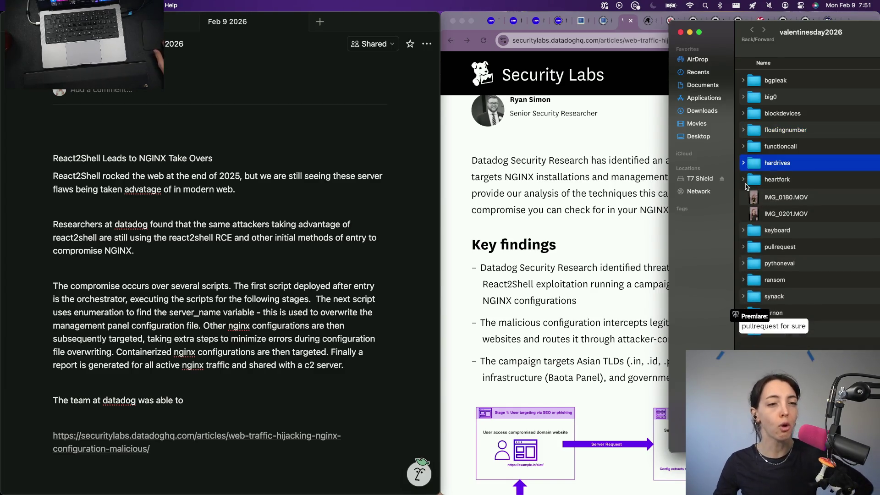
left_click(742, 262)
left_click(743, 278)
left_click(743, 278)
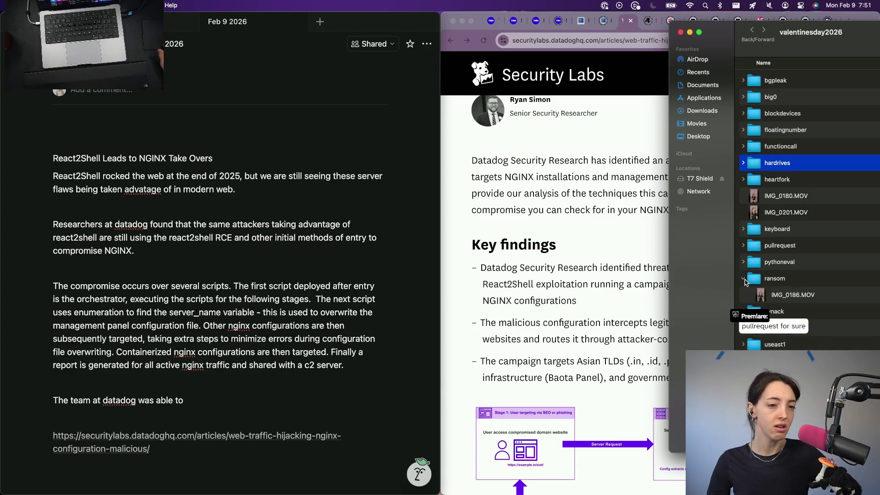
left_click(743, 312)
left_click(743, 311)
left_click(742, 311)
left_click(743, 311)
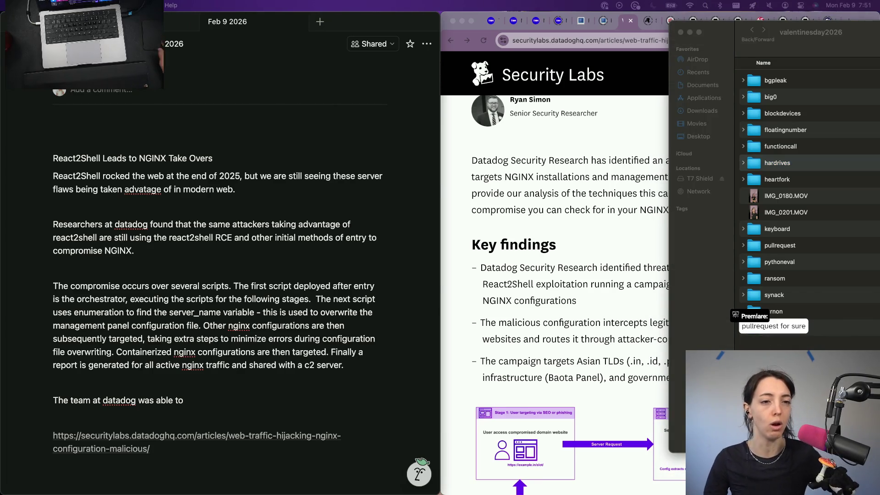
left_click(752, 248)
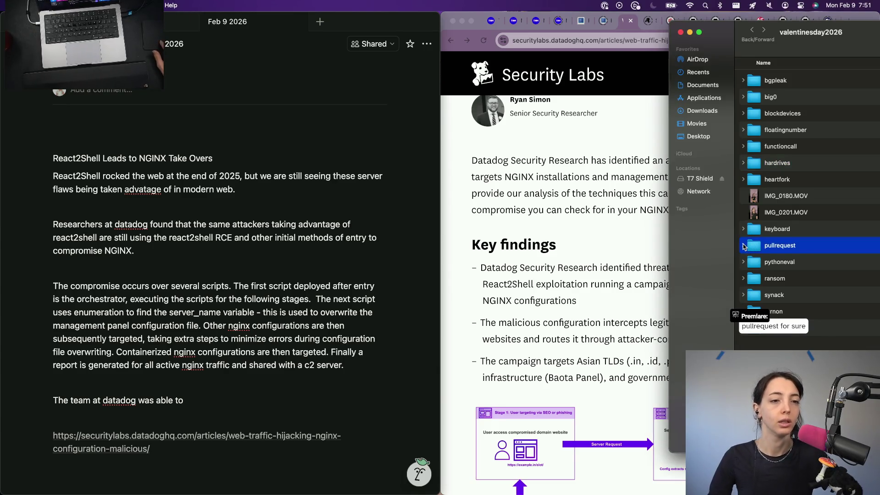
left_click(743, 246)
left_click(743, 246)
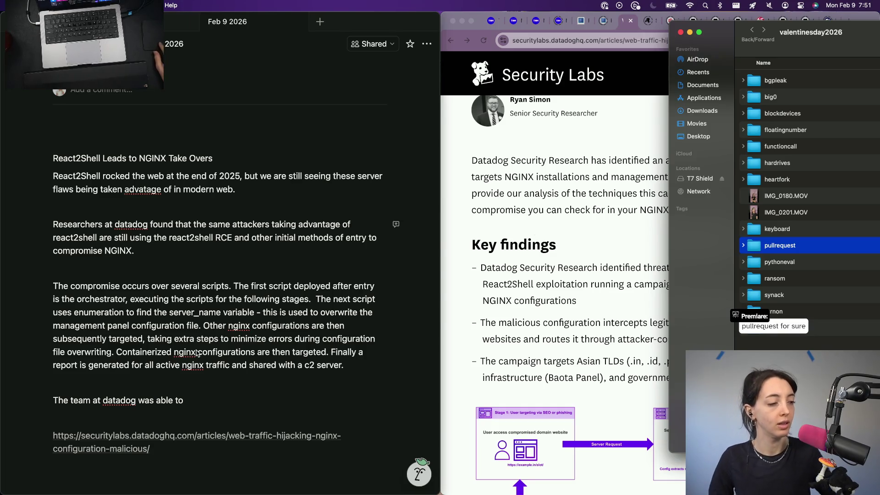
scroll(190, 385, "down", 2)
left_click(190, 362)
type("targe")
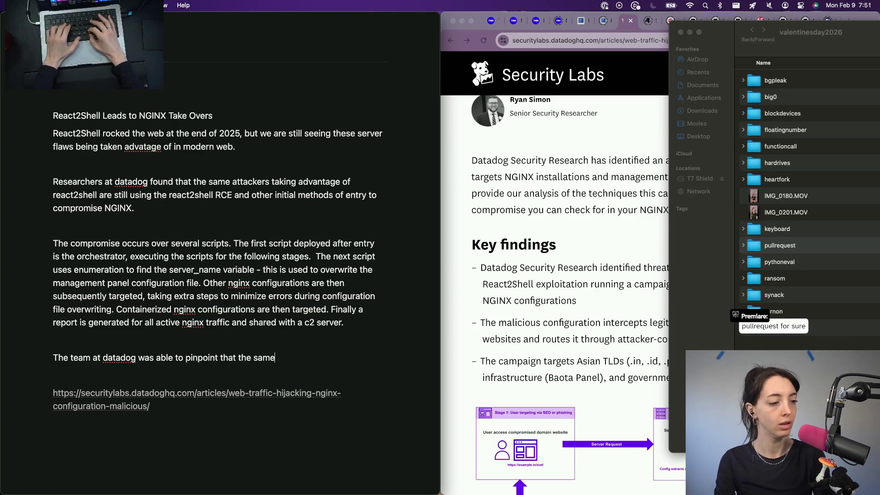
type(" groups")
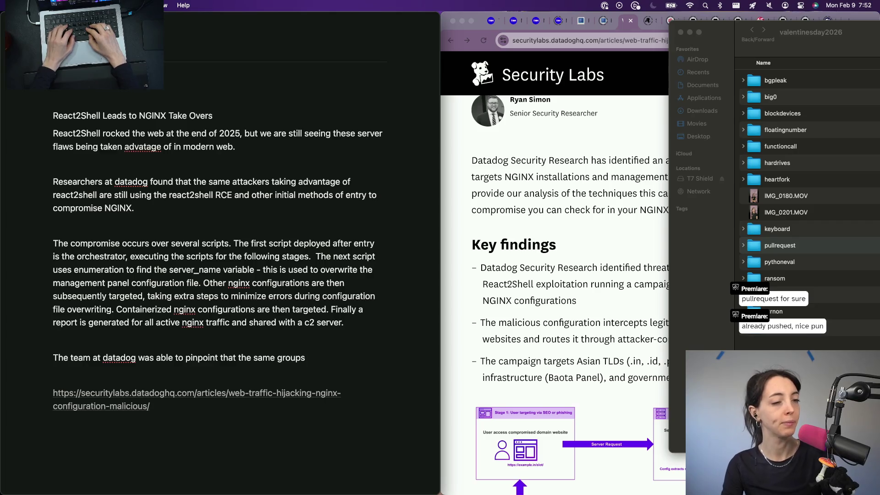
Complete the Datadog sentence on the late-December react2shell actors leading this campaign, then add a paragraph below
key("alt+BackSpace")
key("alt+BackSpace")
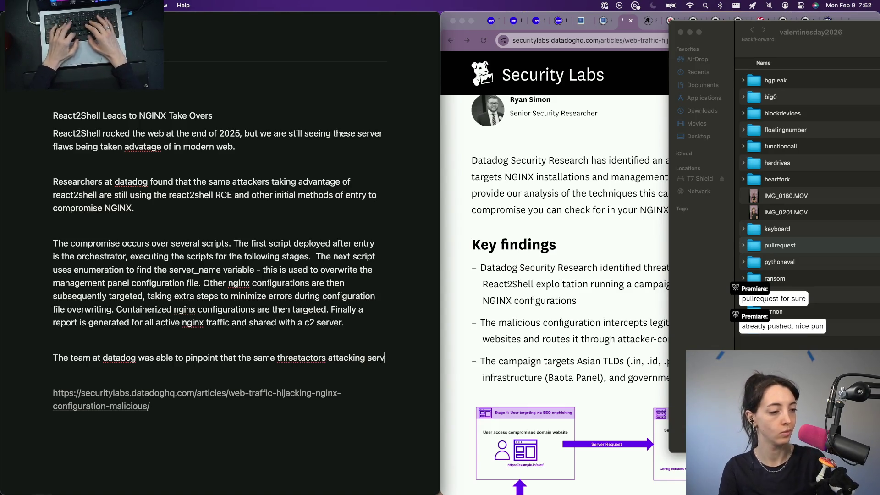
type("ers u")
key("BackSpace")
key("BackSpace")
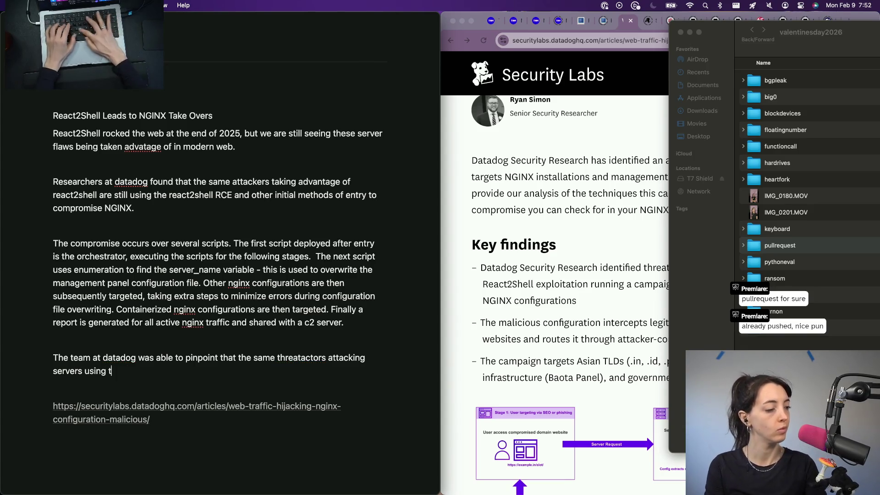
type("c")
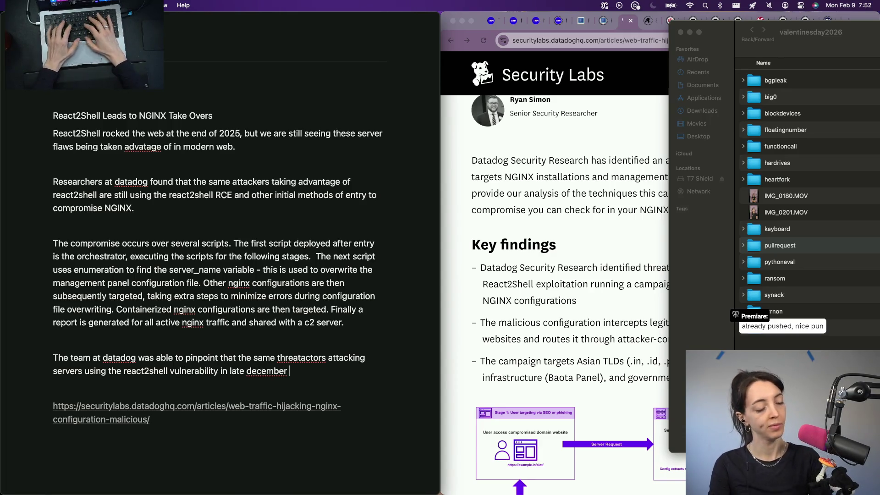
type("also th")
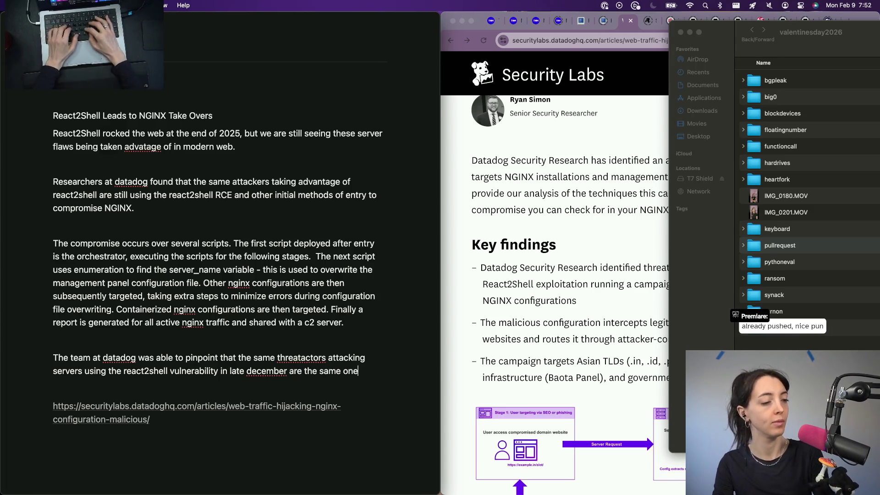
type("ading this nginx config campaign.")
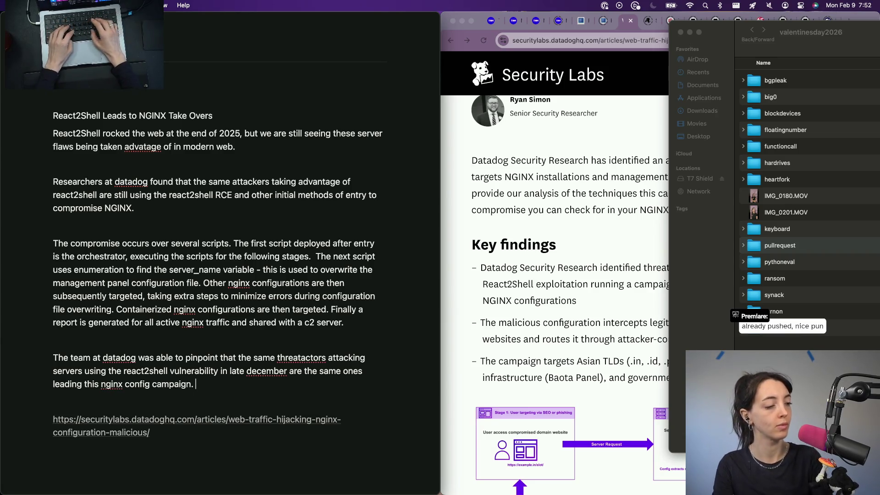
key("Return")
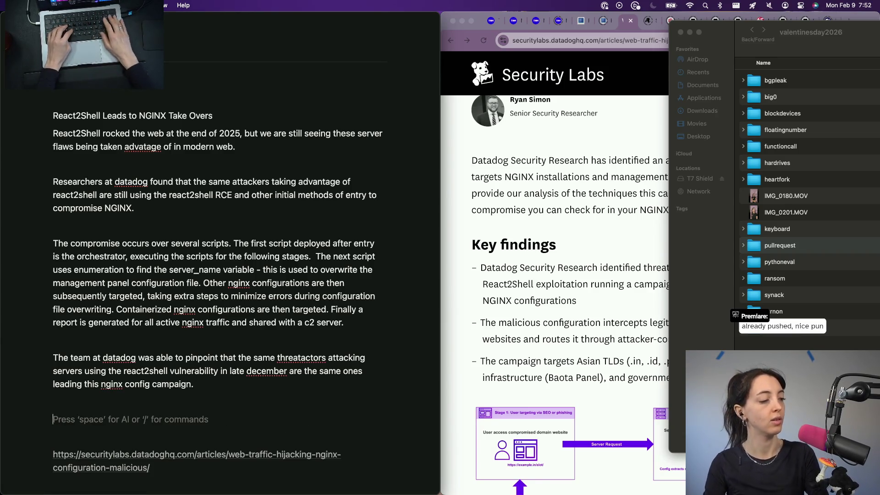
left_click(52, 182)
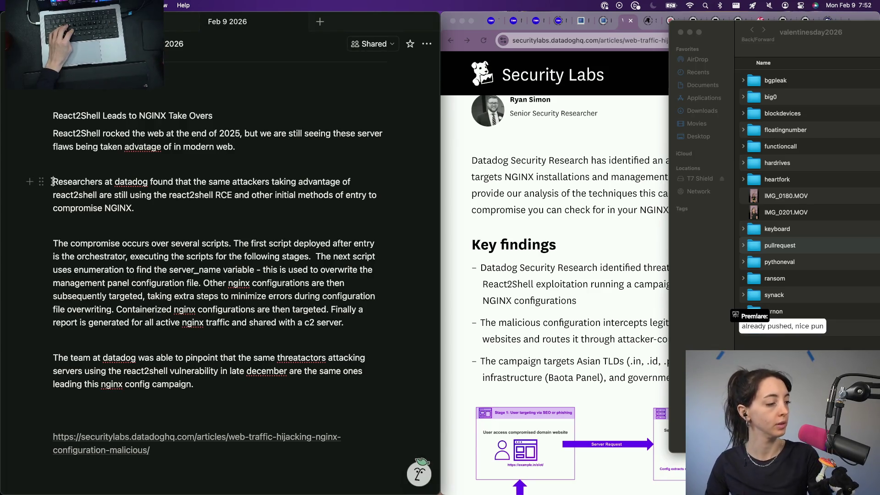
type("[img] ")
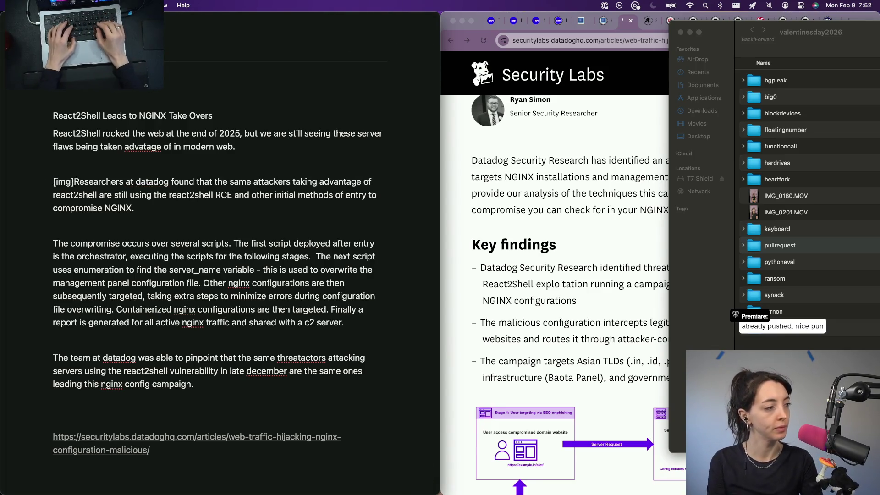
type("1")
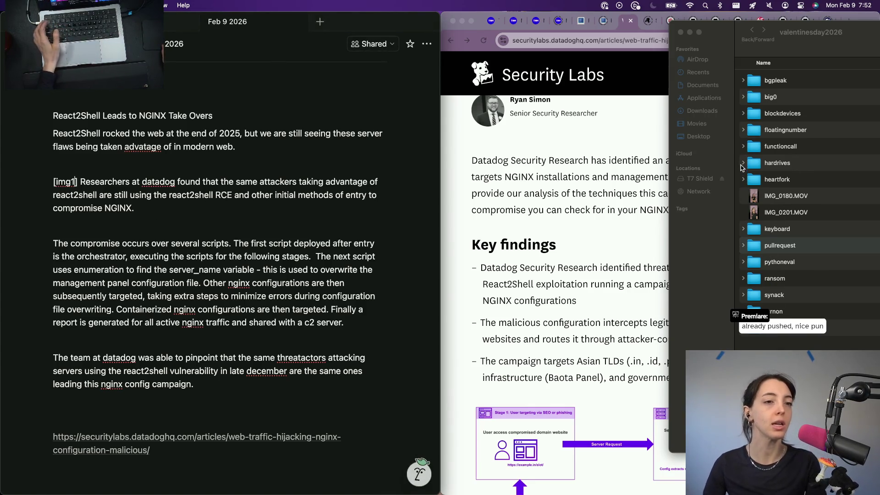
Expand the hardrives, functioncall, blockdevices and big0 clip folders in Finder
left_click(742, 163)
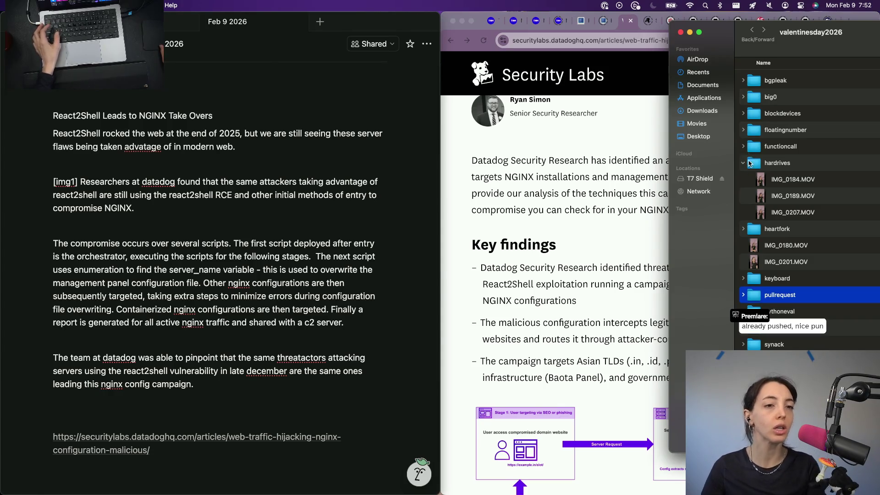
left_click(743, 146)
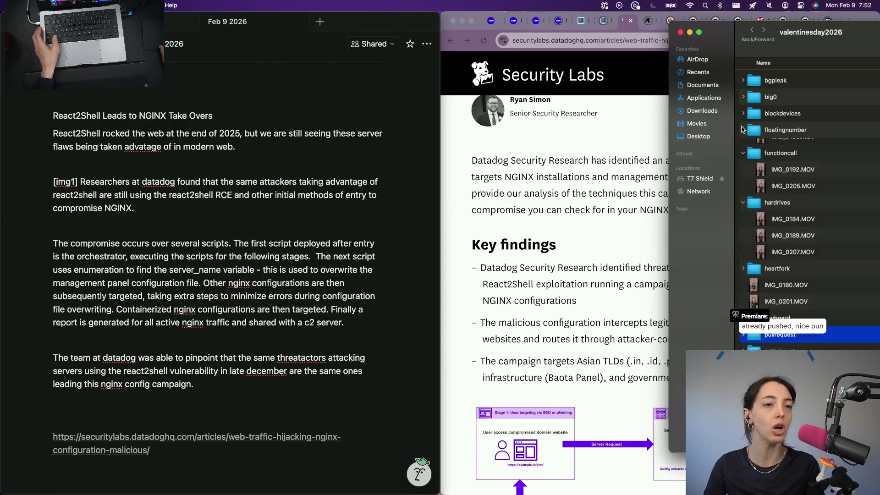
left_click(744, 113)
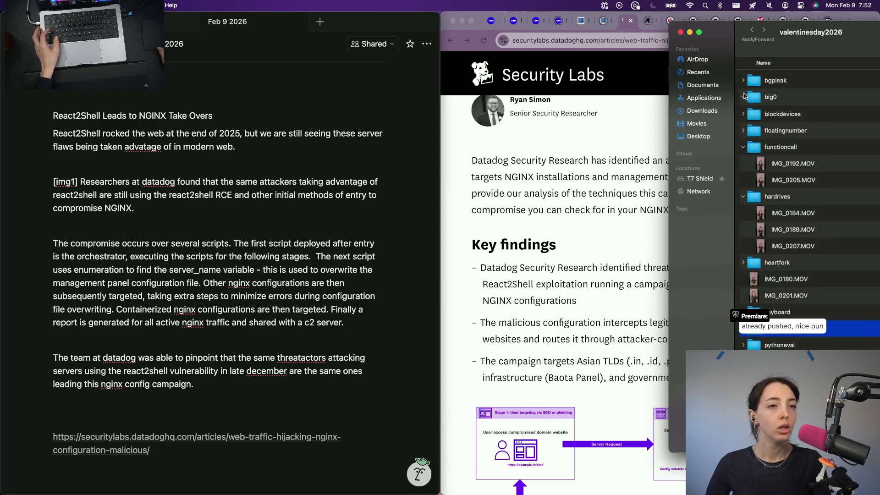
left_click(743, 97)
scroll(778, 342, "down", 1)
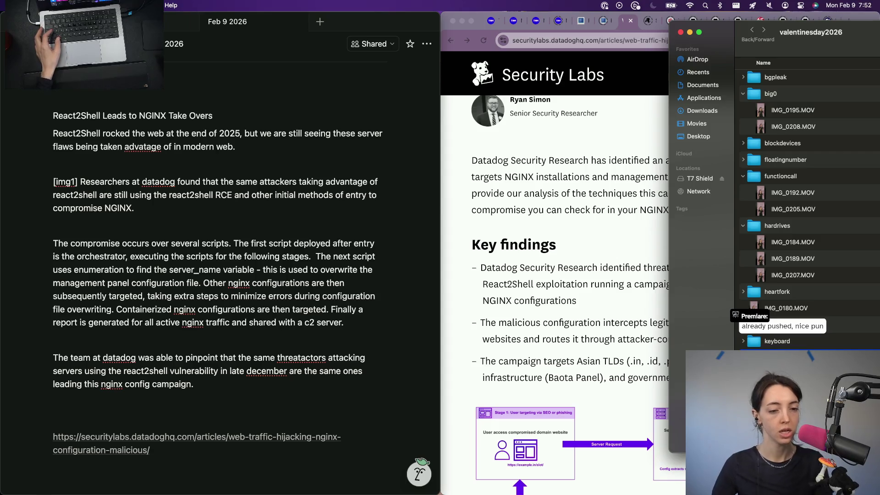
scroll(810, 210, "down", 5)
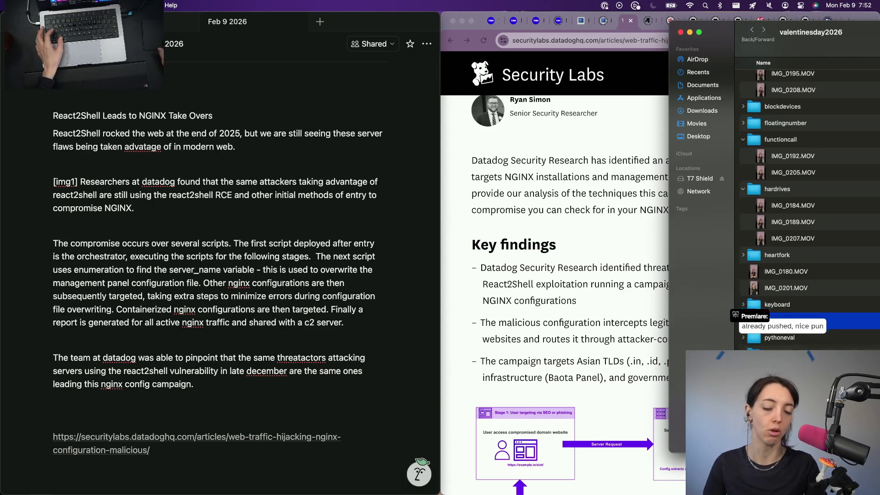
scroll(831, 200, "up", 3)
scroll(832, 201, "up", 2)
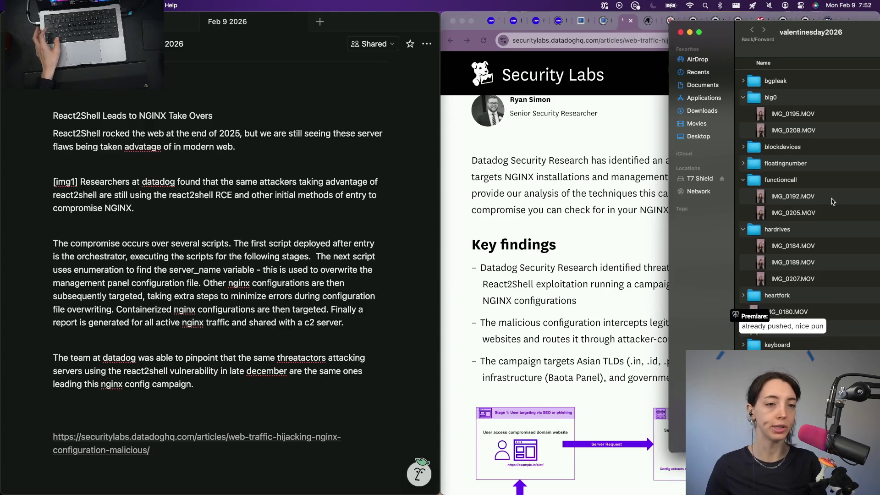
scroll(831, 200, "down", 3)
scroll(824, 249, "down", 2)
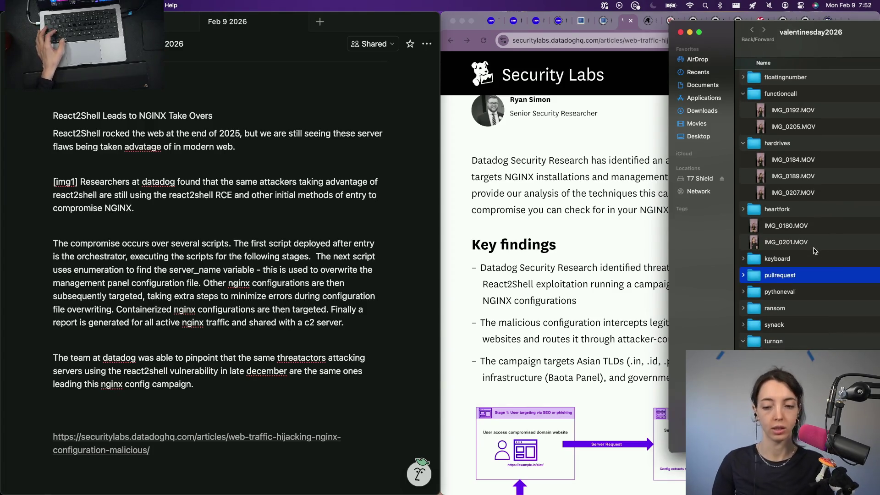
Move the valentinesday2026 folder window to the centre of the screen
left_click_drag(820, 274, 734, 315)
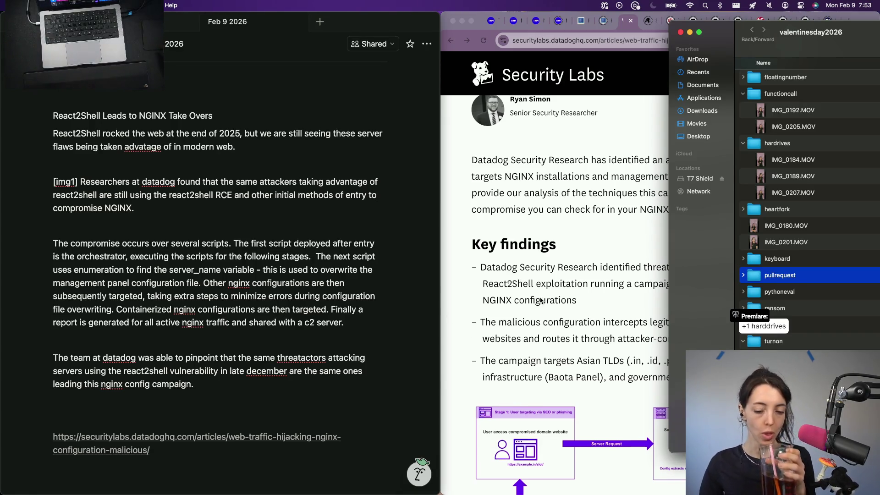
scroll(540, 300, "down", 2)
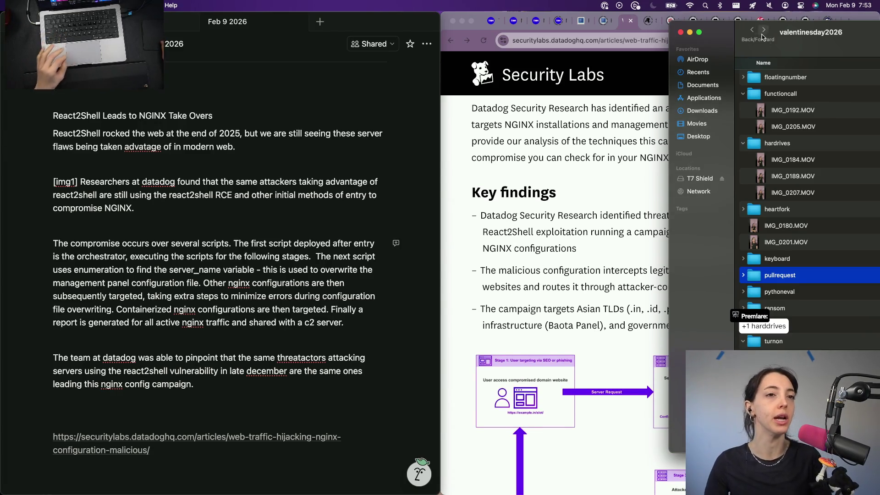
left_click_drag(867, 26, 362, 39)
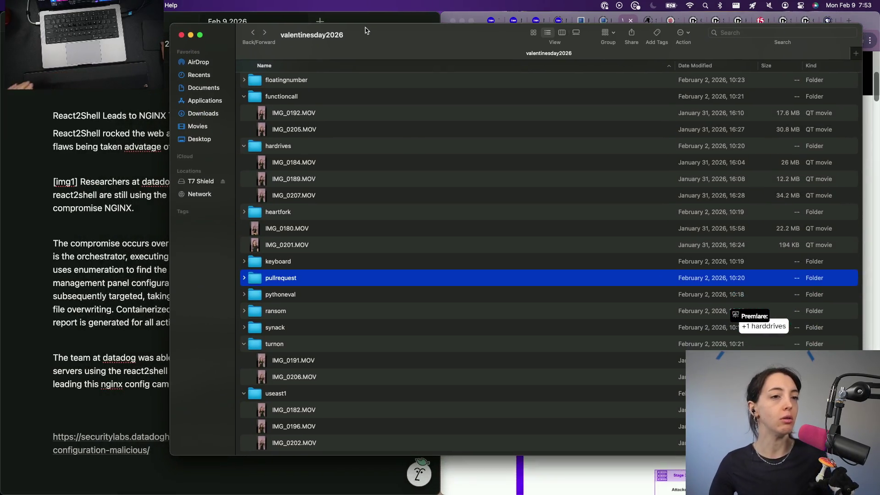
Close the Datadog article and finished news tabs, ending on the Cybernews NGINX vulnerability article
left_click(871, 184)
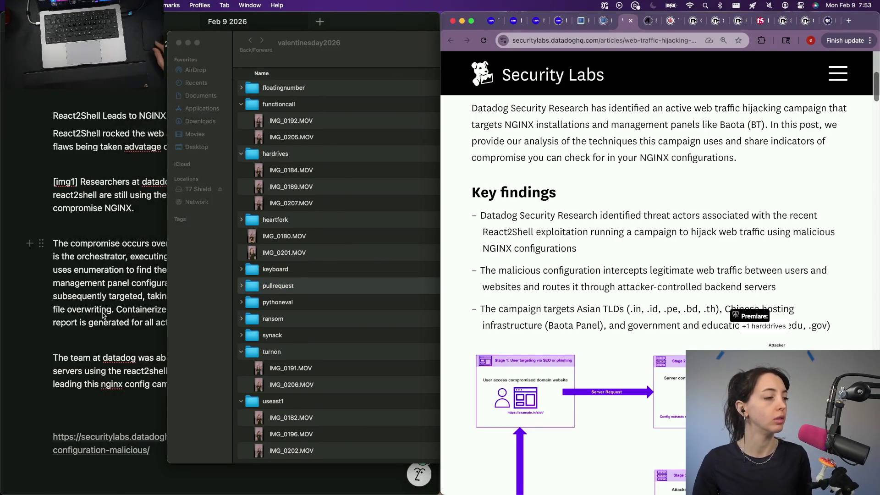
key("super+w")
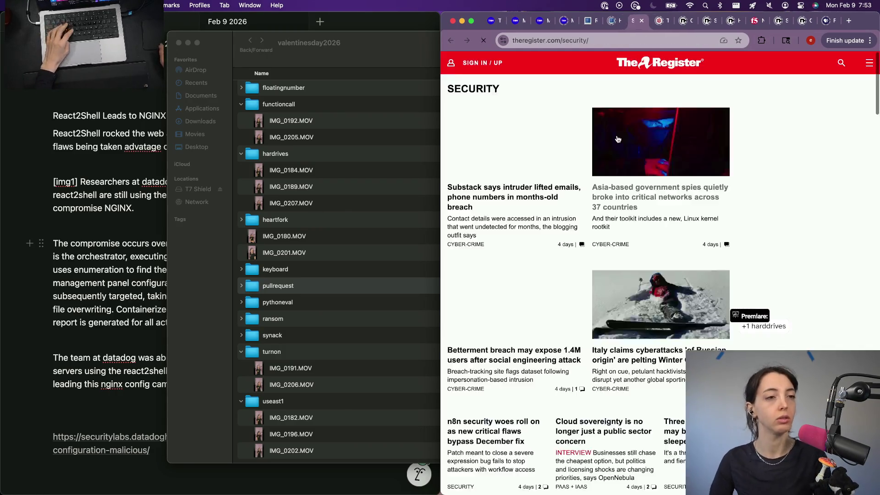
scroll(688, 51, "down", 3)
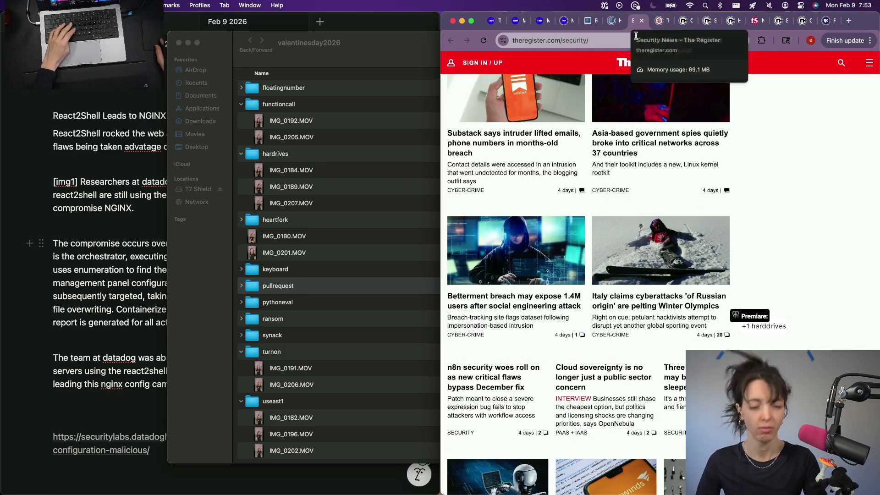
left_click(661, 21)
scroll(600, 244, "down", 5)
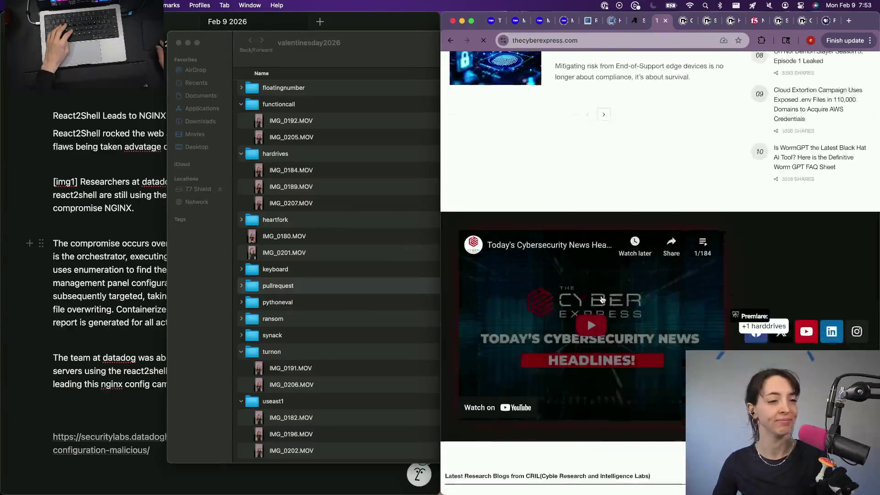
key("super+w")
scroll(600, 245, "down", 3)
scroll(600, 245, "down", 5)
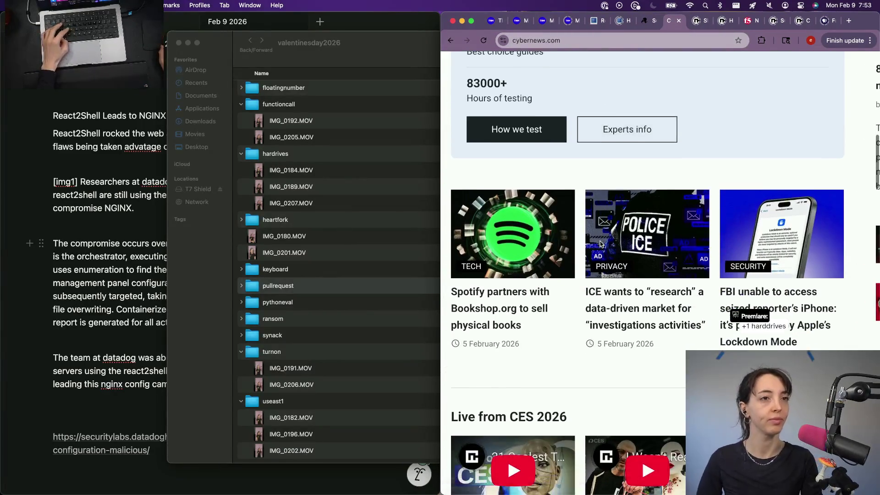
key("super+w")
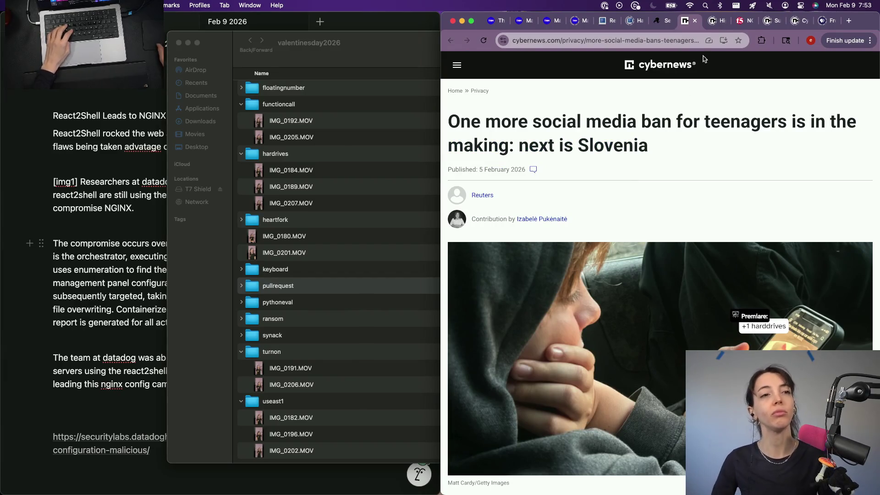
left_click(714, 20)
scroll(613, 215, "down", 10)
scroll(614, 215, "up", 3)
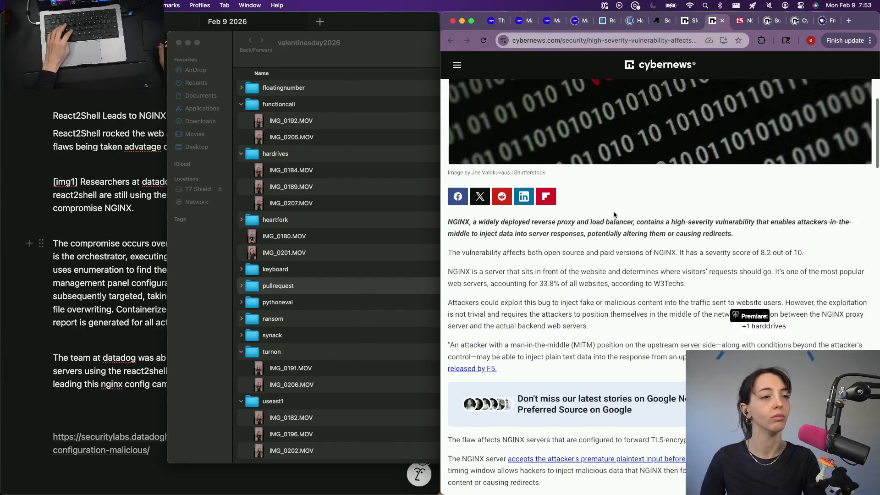
Paste the Cybernews NGINX article address on the line above the Datadog link
key("super+l")
left_click(164, 370)
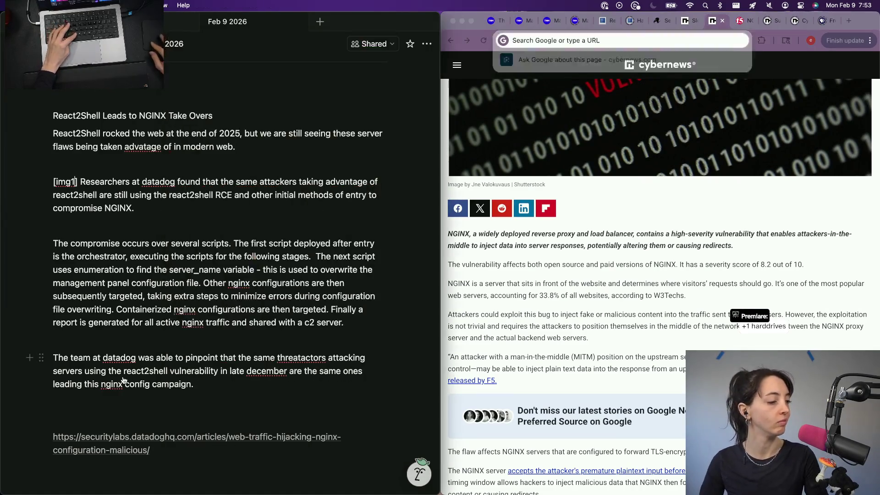
key("Down")
key("Down")
type("https://cybernews.com/security/high-severity-vulnerability-affects-nginx/")
key("Escape")
Return to Chrome and bring up the F5 NGINX advisory tab
left_click(612, 344)
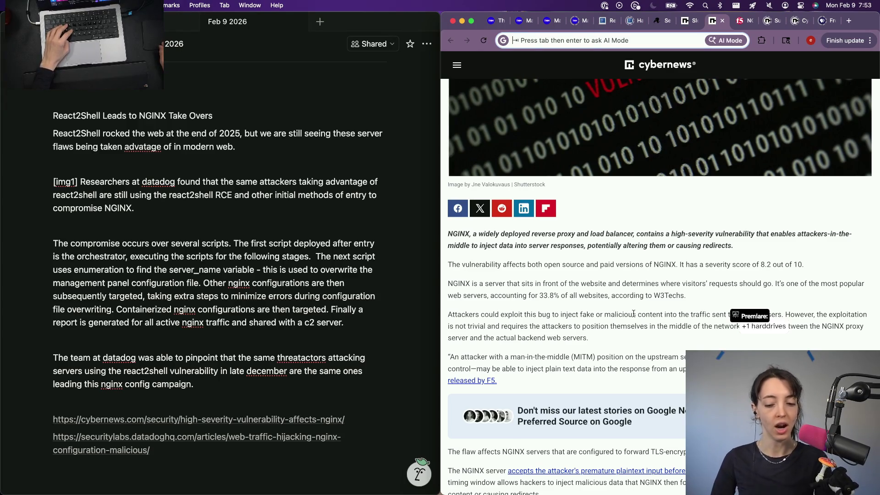
key("ctrl+Tab")
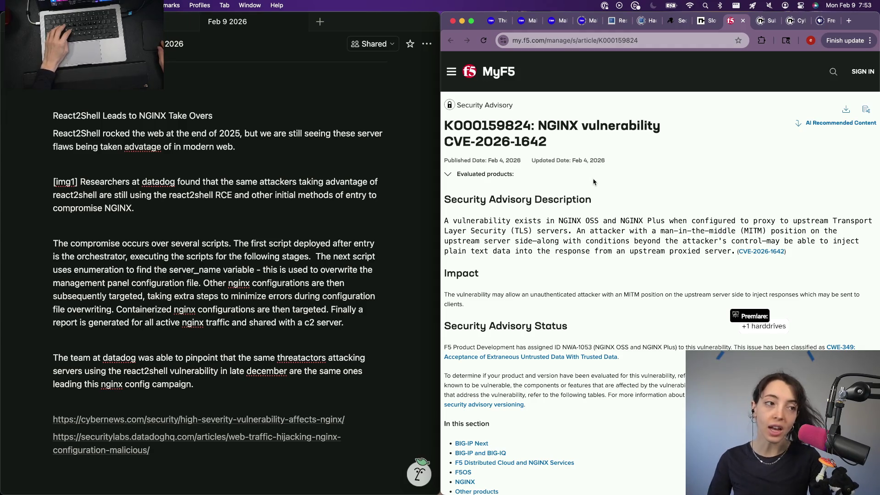
scroll(518, 250, "down", 3)
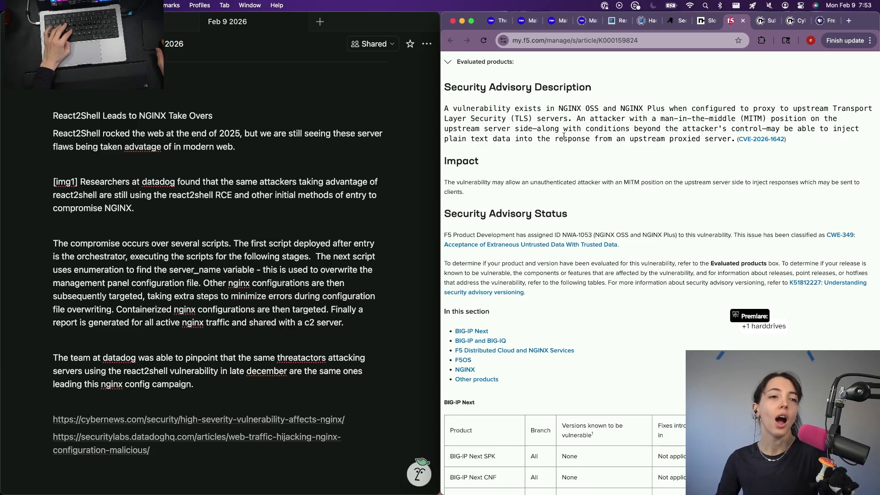
Close the F5 advisory and Cybernews tabs, landing on the PBS French social media article
key("super+w")
scroll(543, 183, "down", 3)
scroll(543, 183, "down", 3)
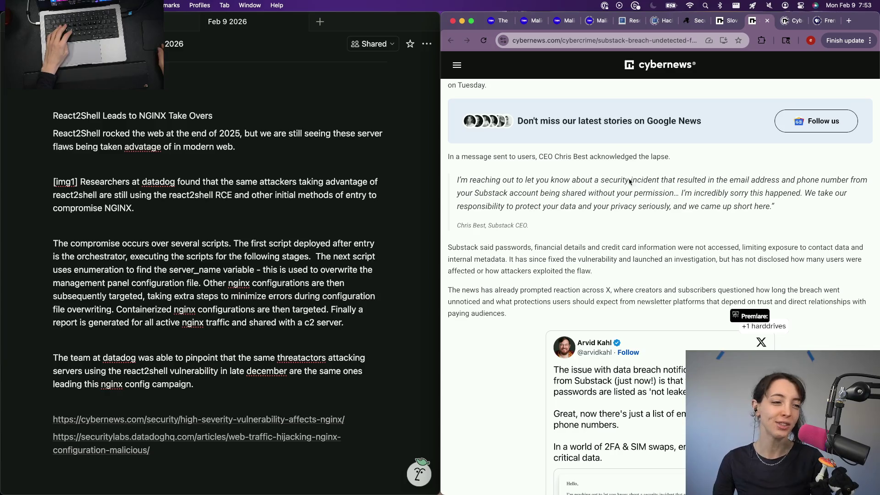
left_click(784, 15)
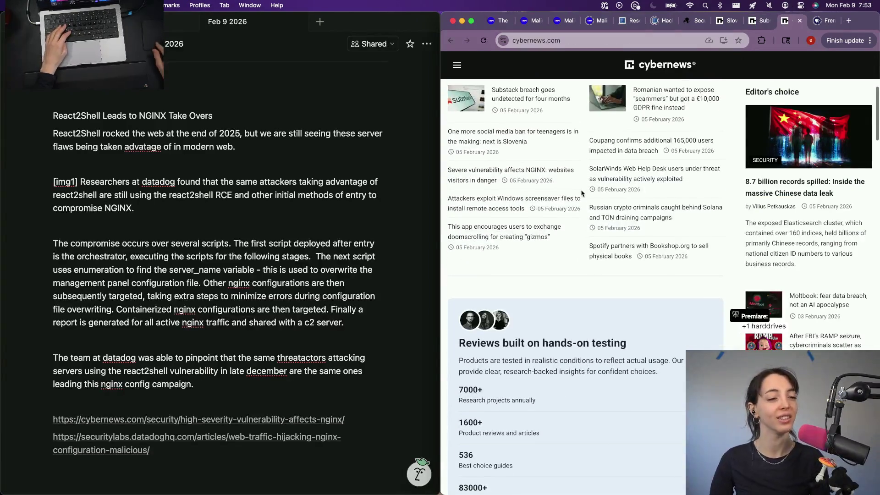
key("super+w")
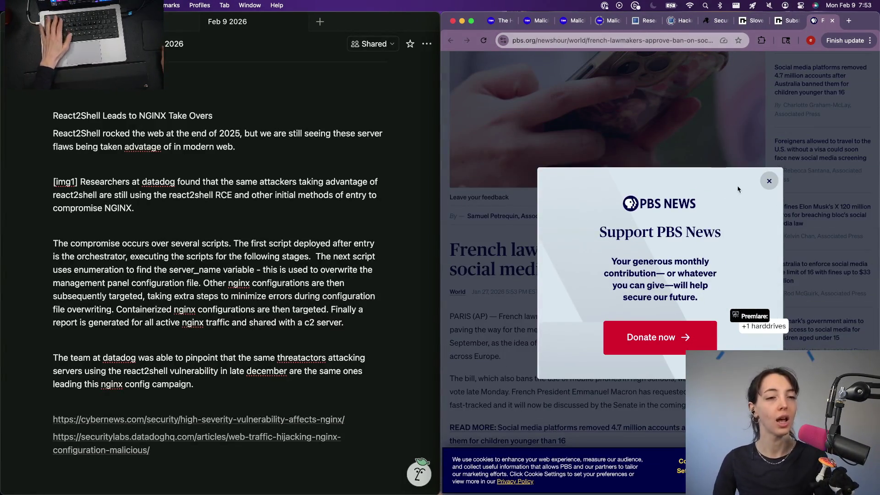
left_click(769, 182)
Write the 'Social Media Ban Continues' heading and begin a line with 'In 2025,'
left_click(158, 395)
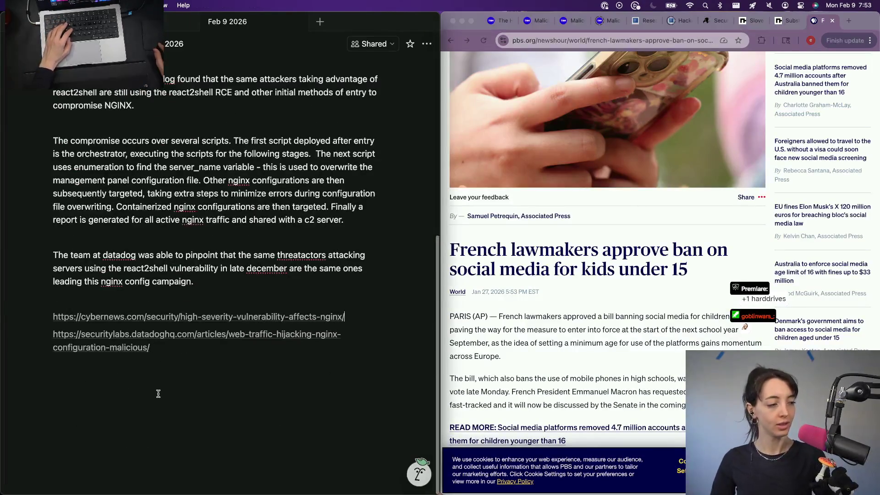
type("The social")
key("super+BackSpace")
type("Social Media")
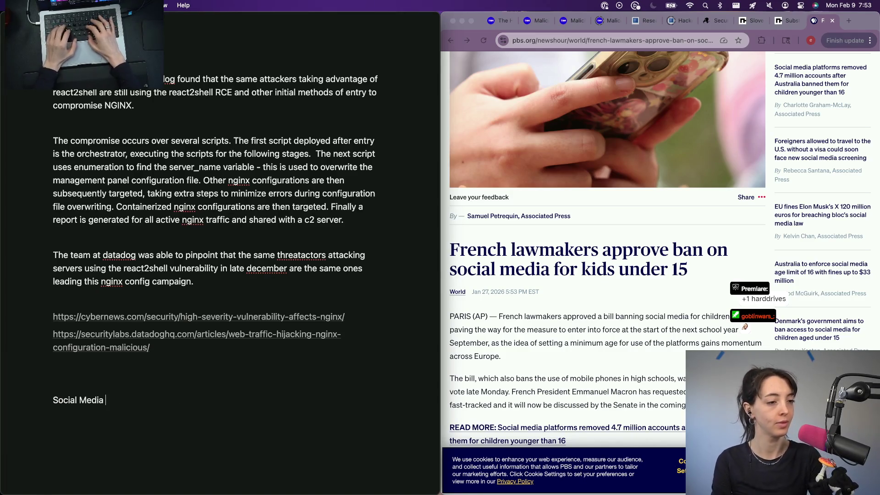
type("es")
key("Return")
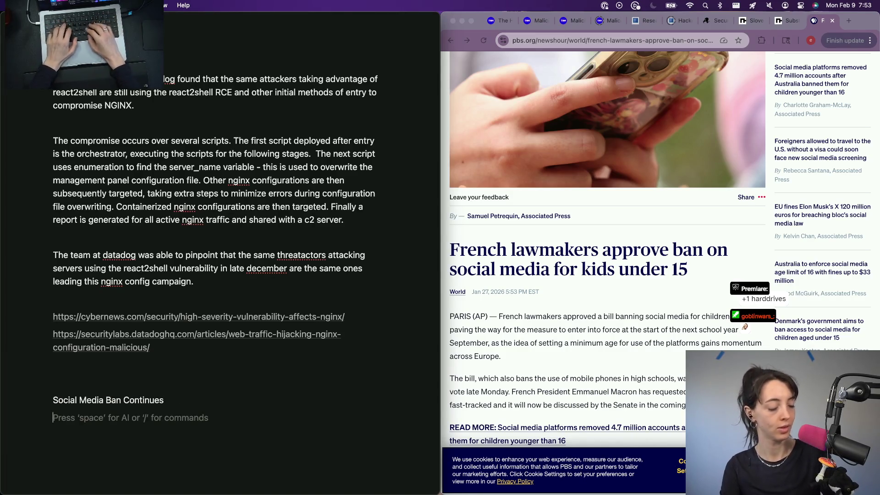
type("In 2025")
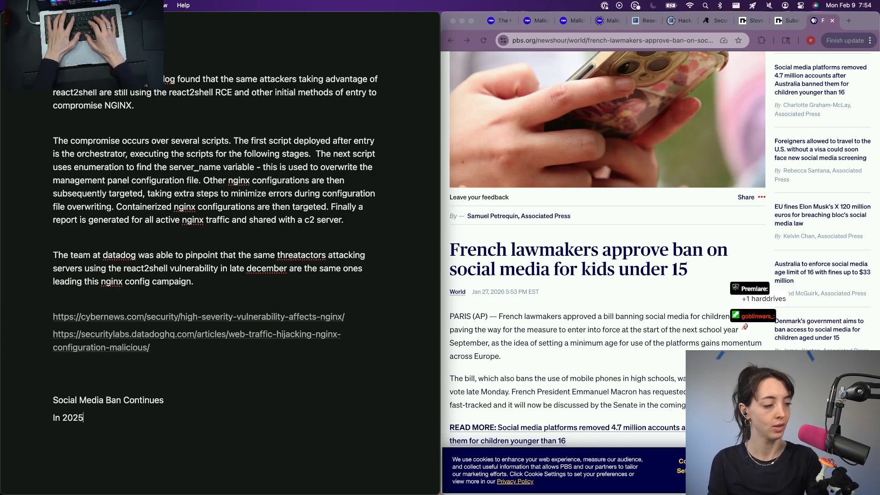
type("m ")
type(",")
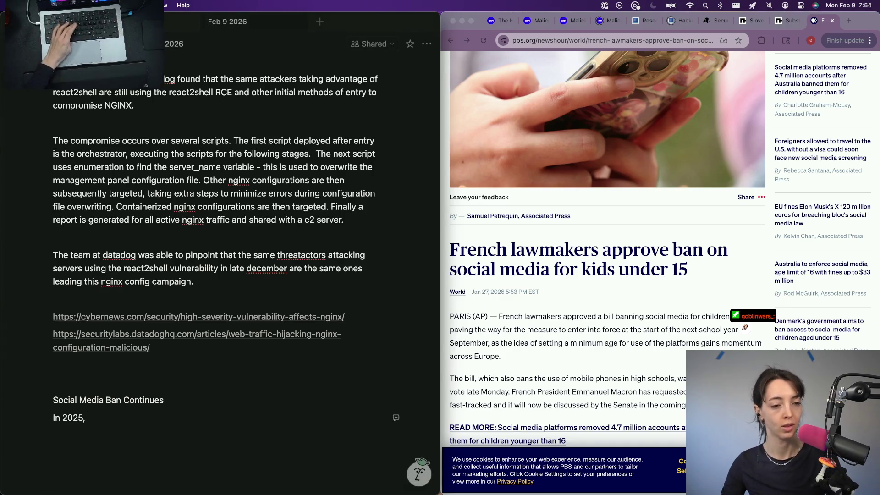
Switch to Chrome with a fresh tab for research
left_click(744, 327)
key("super+t")
type("australia soc")
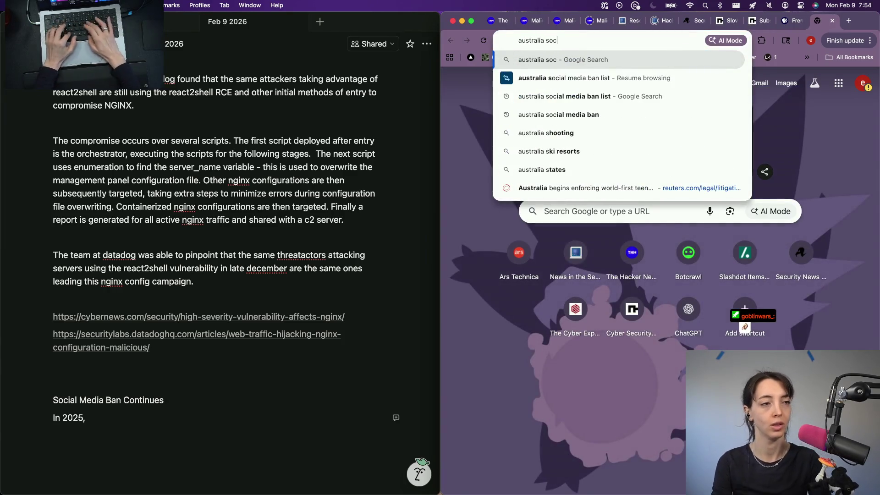
type("ialmedia m")
Run a Google search for 'australia socialmedia ban' and show all open windows
key("BackSpace")
type("ban")
key("Return")
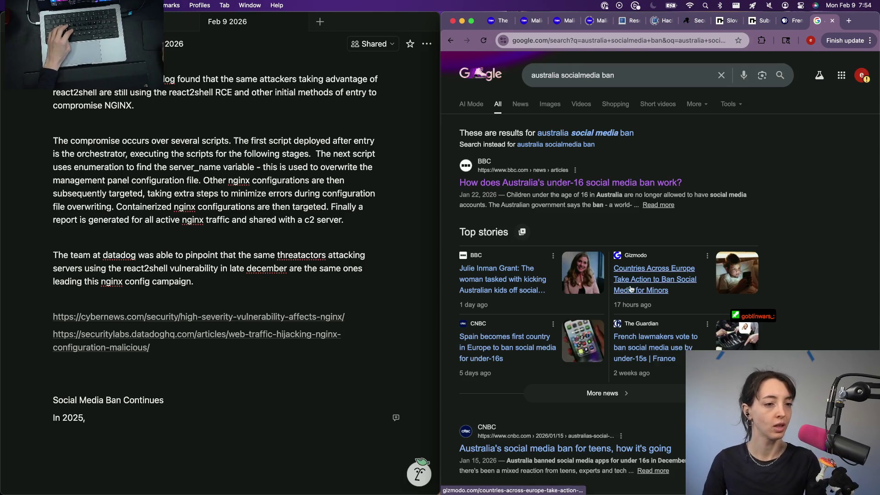
scroll(522, 287, "down", 3)
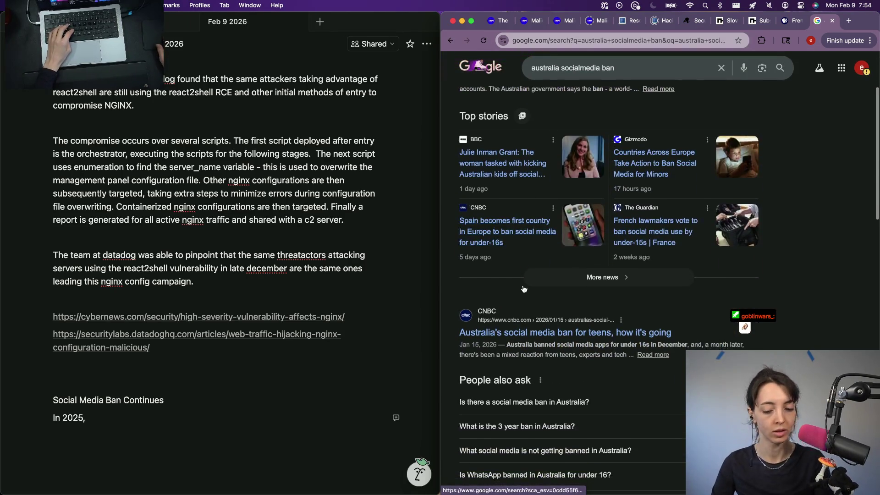
scroll(605, 361, "down", 2)
scroll(605, 364, "down", 1)
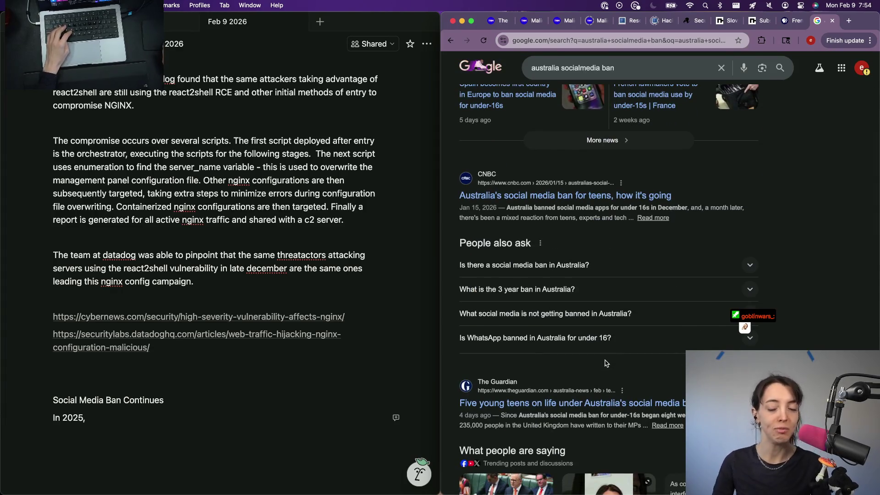
key("ctrl+Up")
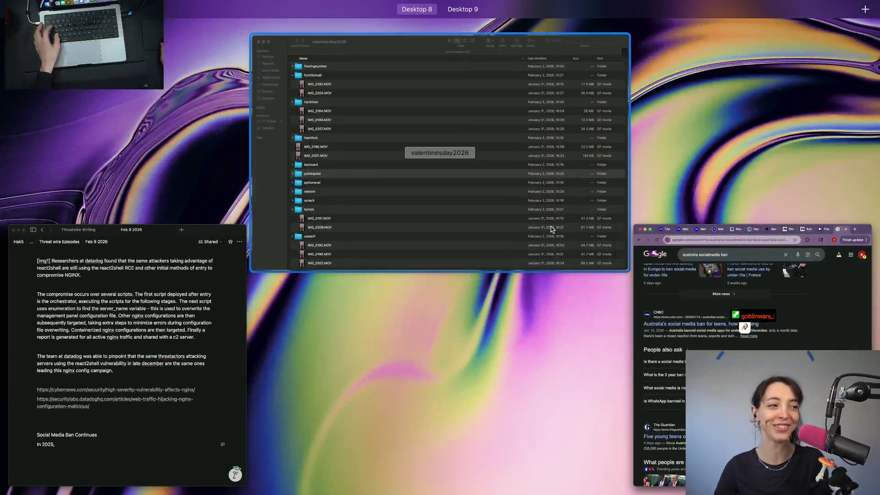
Preview the IMG_0184 and IMG_0207 videos in the valentinesday2026 folder, then close the preview
left_click(297, 290)
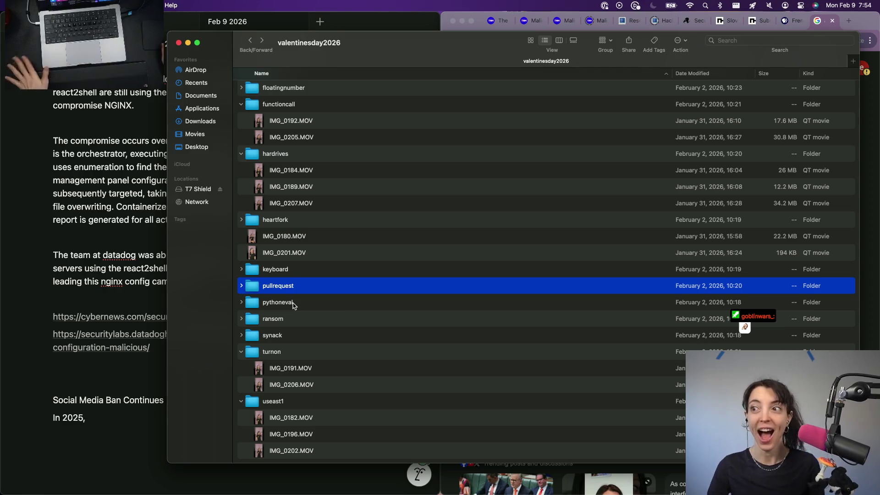
scroll(285, 357, "down", 1)
scroll(282, 378, "up", 1)
scroll(295, 291, "up", 1)
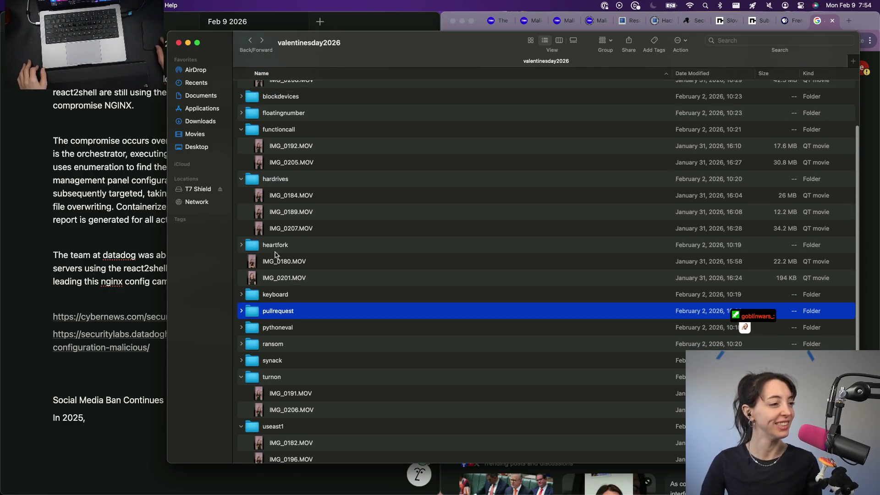
double_click(288, 196)
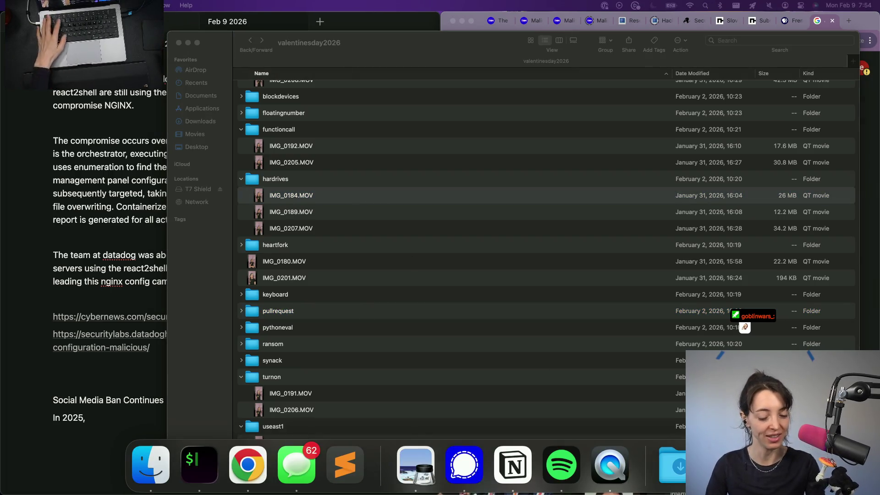
left_click(303, 214)
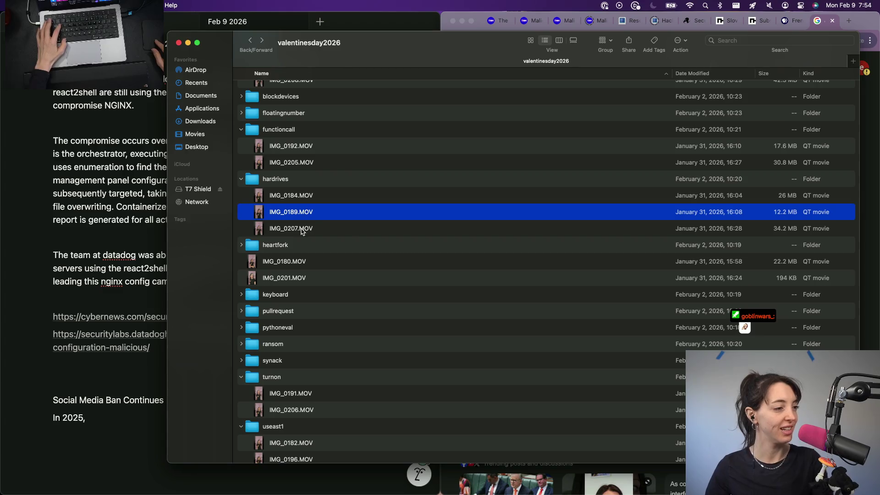
double_click(305, 228)
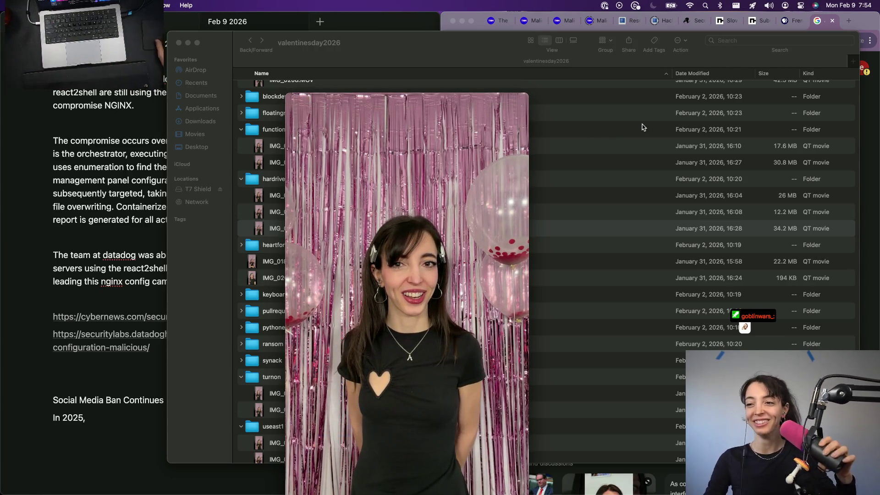
left_click(292, 100)
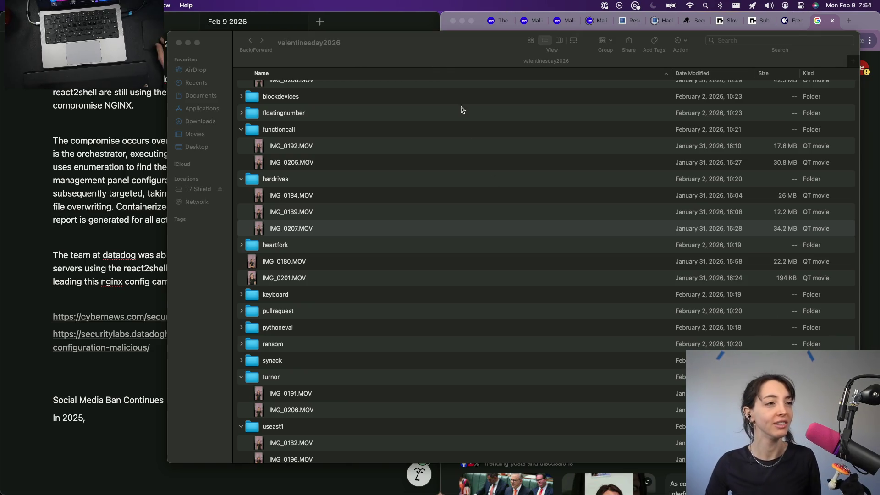
Bring the Notion notes and Chrome search results back to the front
left_click(411, 30)
left_click(873, 200)
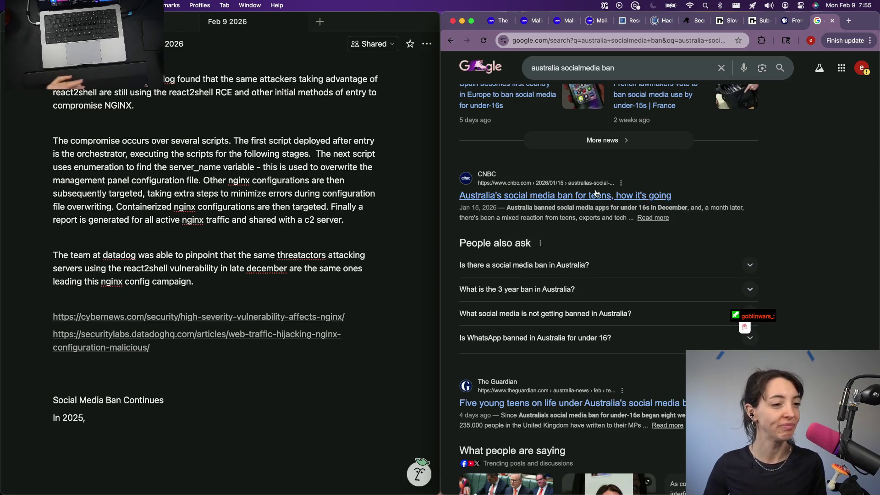
scroll(576, 282, "down", 2)
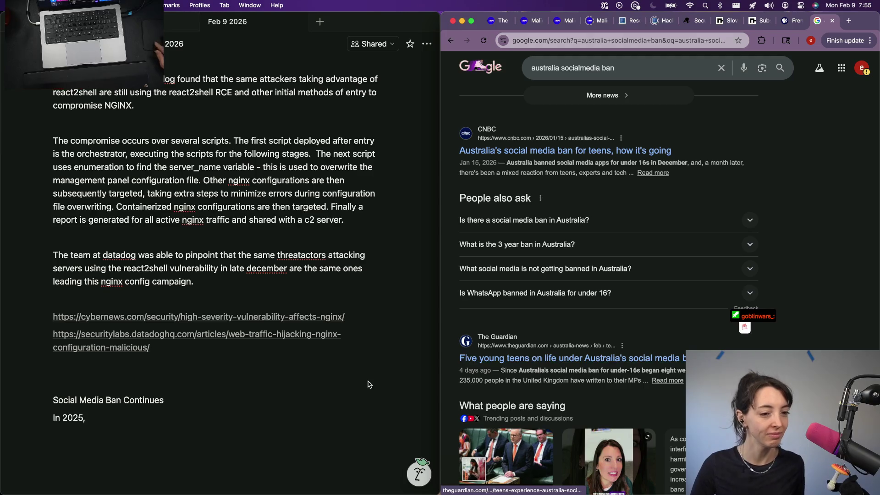
scroll(665, 172, "up", 5)
Refine the search with 'start date' for Australia's ban, then return to the notes
left_click(687, 69)
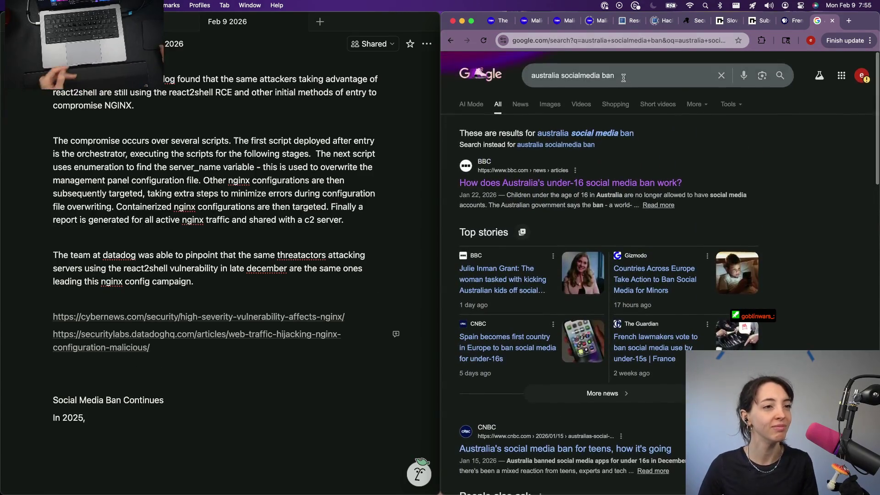
type("startt")
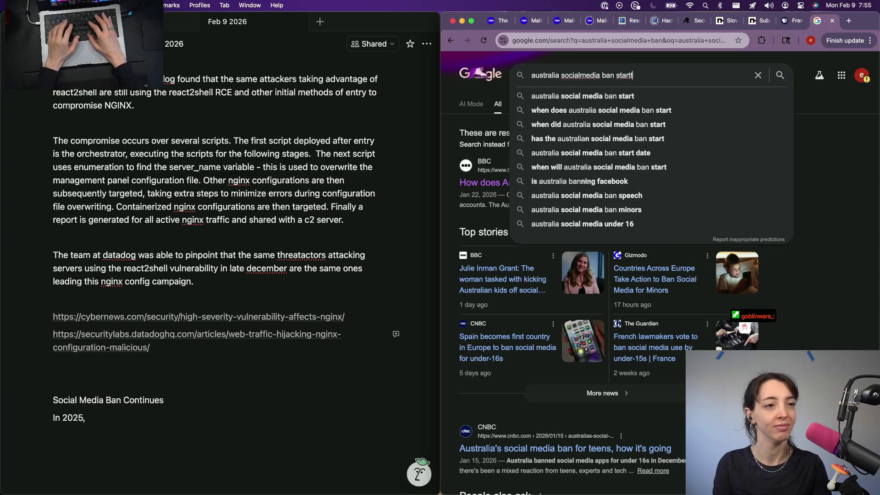
type(" date")
key("Return")
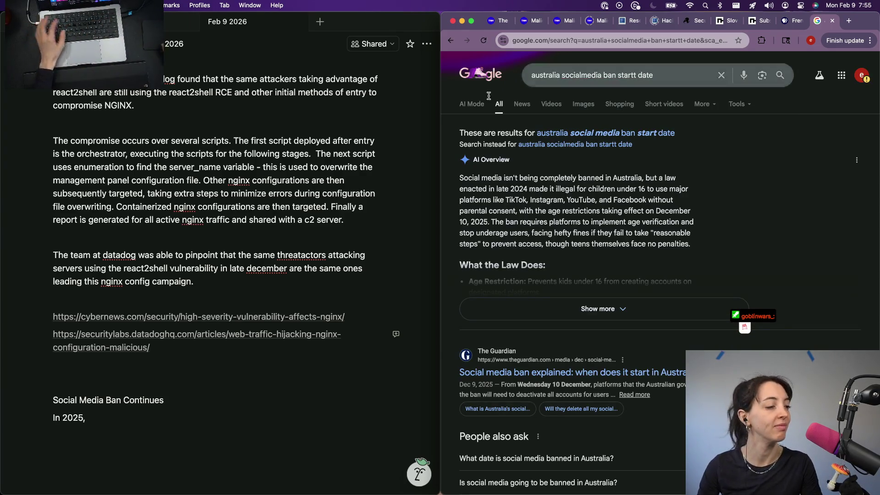
left_click(126, 419)
Replace 'In 2025,' with the Australia December 2025 under-16 ban sentence, closing the Google tab
key("BackSpace")
key("BackSpace")
key("BackSpace")
type("December")
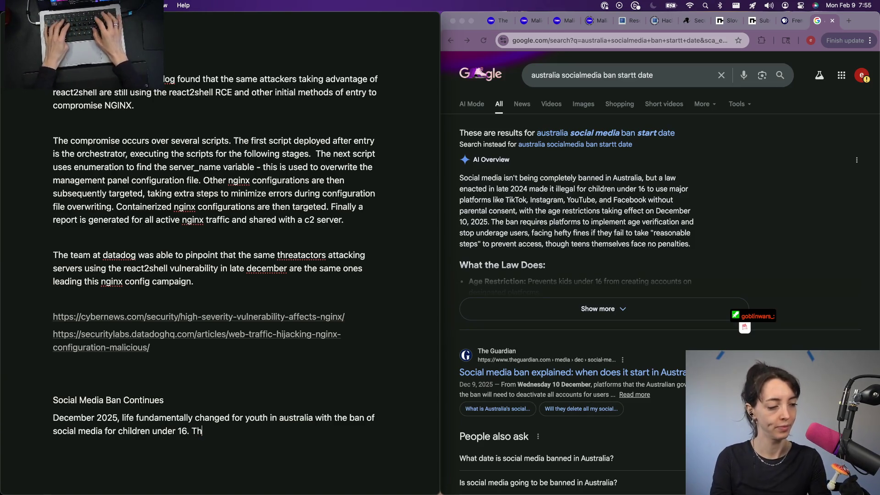
left_click(613, 261)
key("super+w")
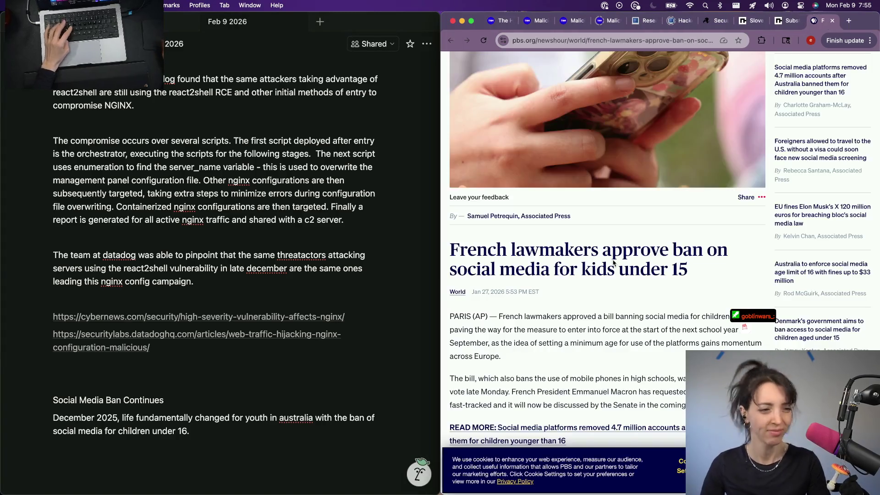
left_click(211, 430)
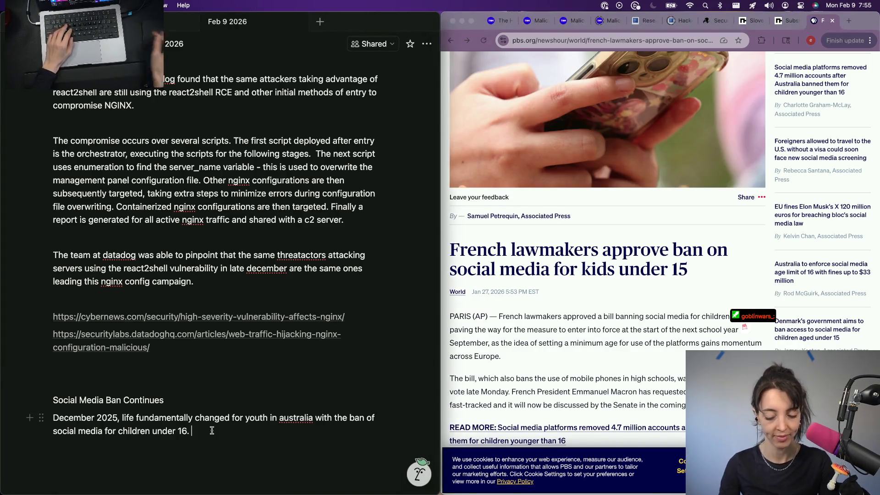
type("This social media ban is only picking u")
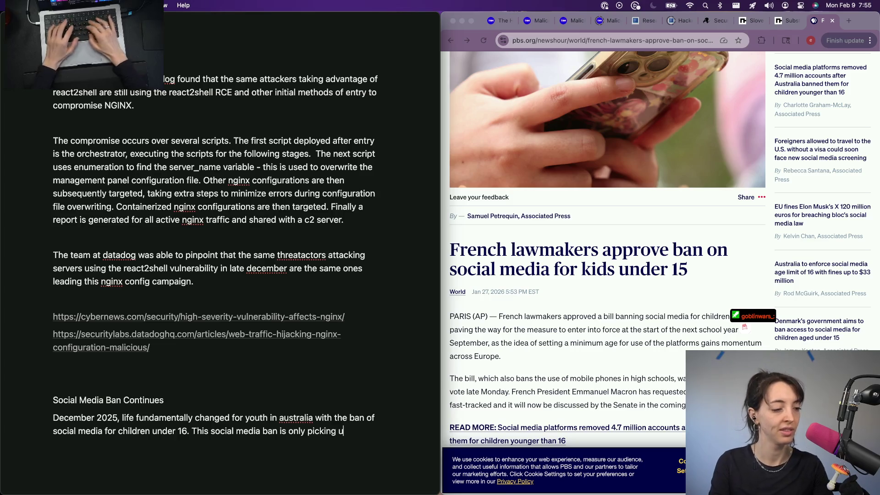
type("p steam")
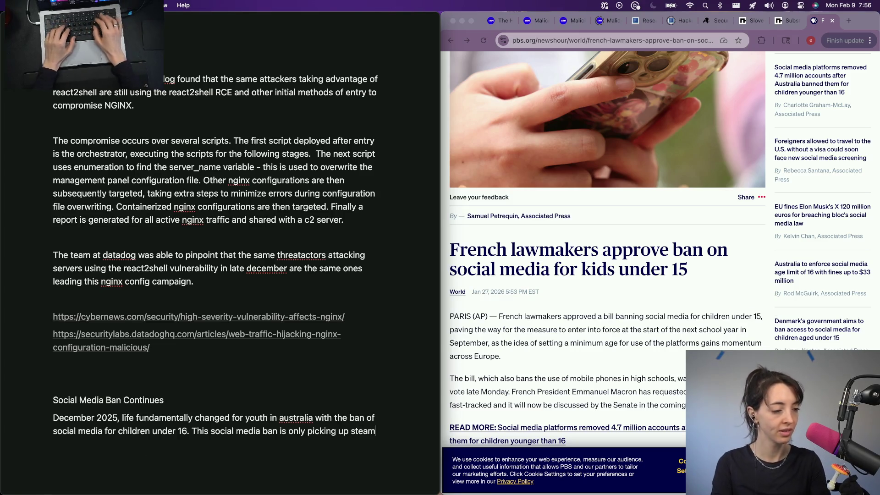
Add that the ban is only picking up steam and delete the unfinished 'Most recently' line
key("Return")
type("Most recent")
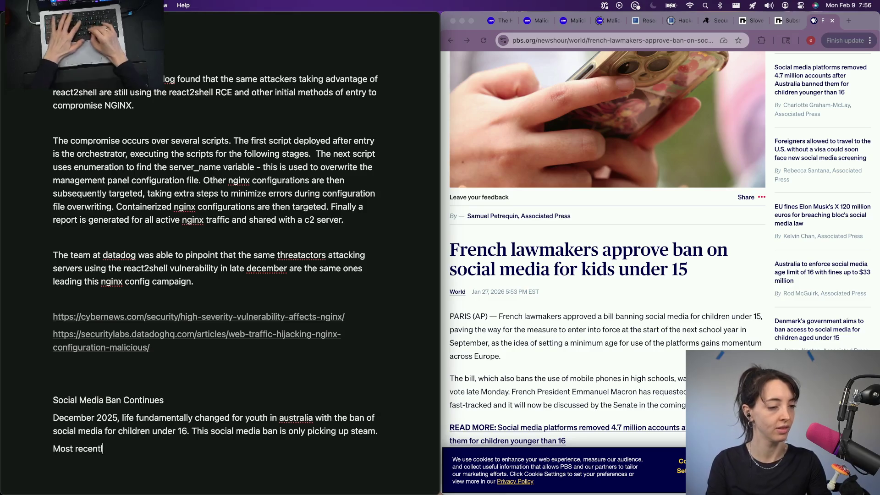
key("BackSpace")
key("super+BackSpace")
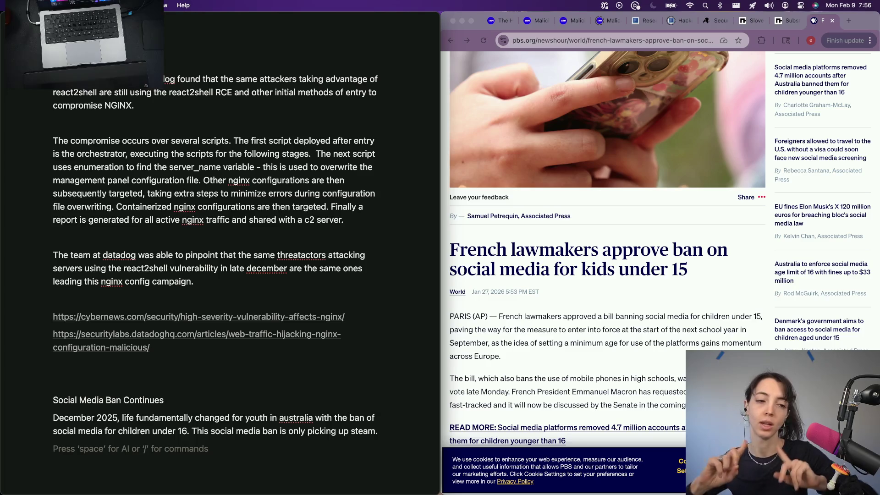
scroll(544, 379, "down", 3)
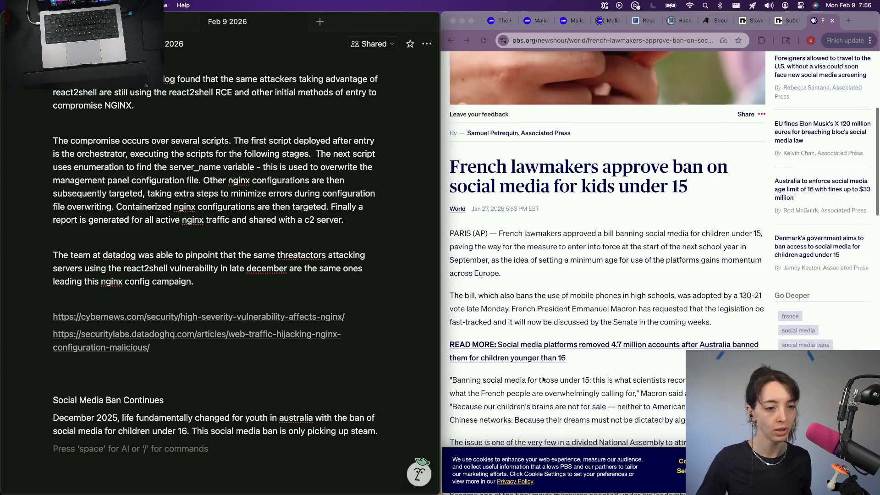
scroll(542, 378, "down", 2)
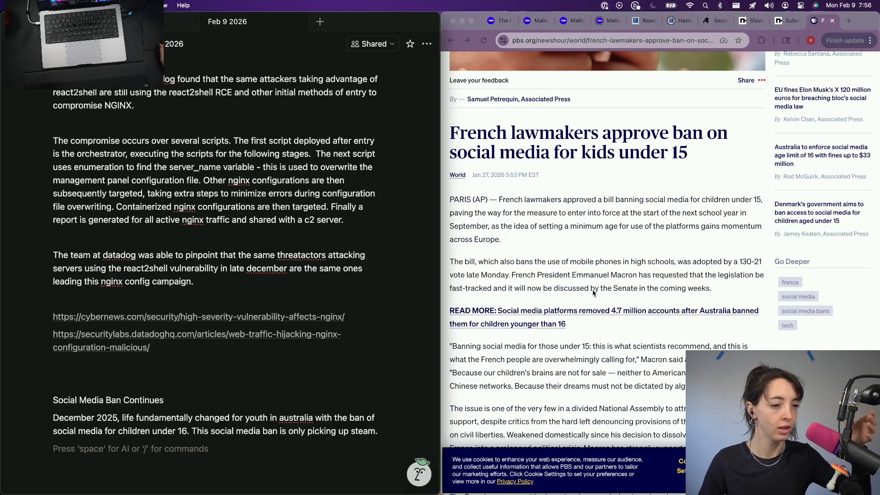
scroll(544, 379, "down", 1)
scroll(540, 306, "down", 5)
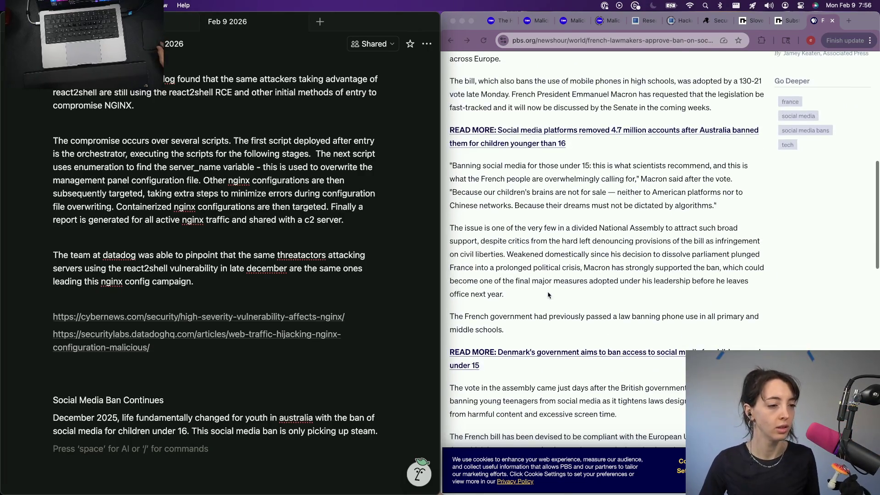
scroll(541, 296, "down", 3)
scroll(540, 295, "down", 3)
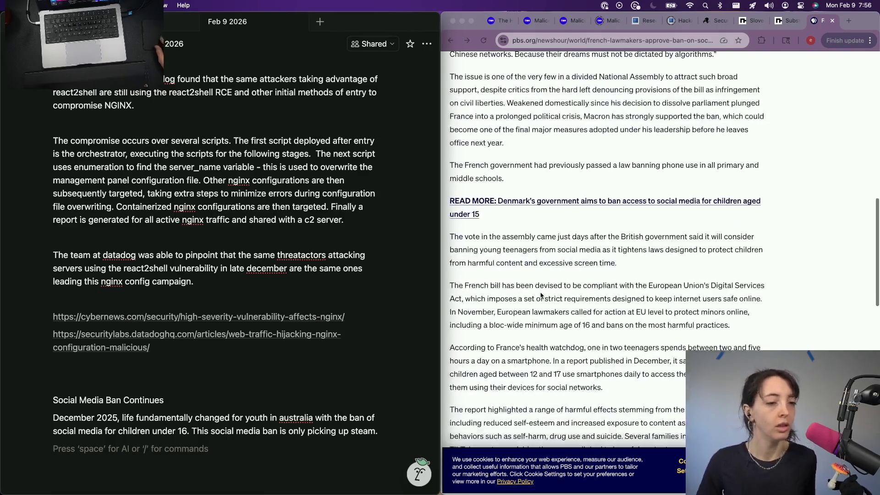
scroll(557, 292, "up", 3)
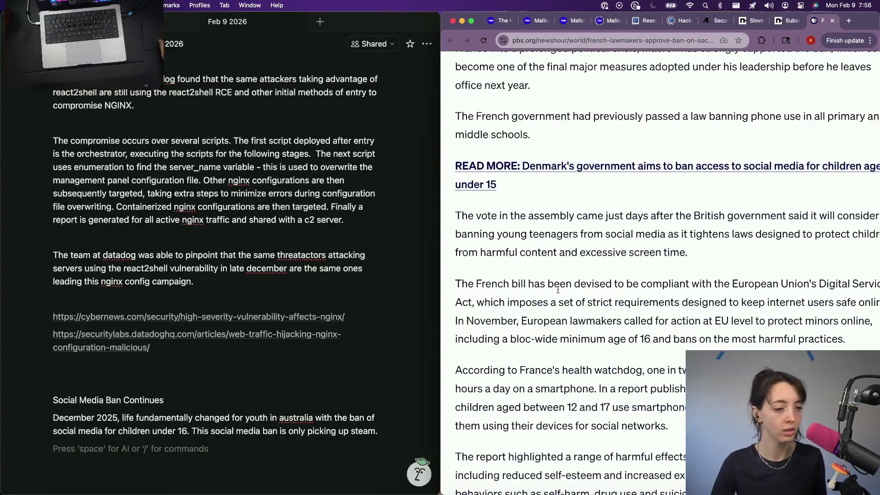
scroll(558, 292, "down", 2)
scroll(558, 289, "up", 2)
scroll(557, 290, "down", 5)
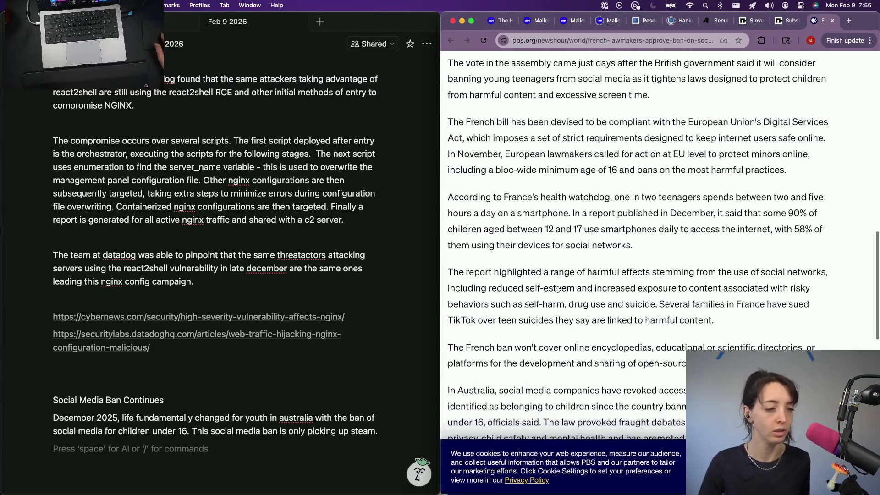
scroll(558, 292, "down", 4)
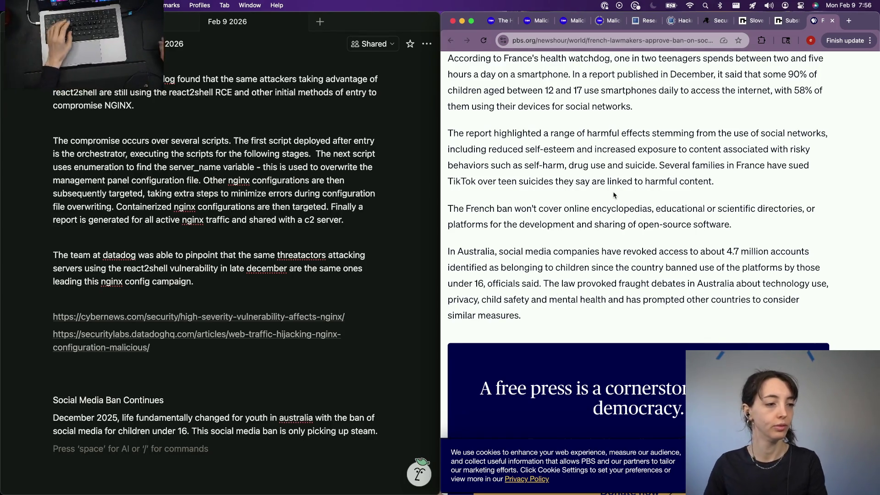
scroll(615, 196, "down", 3)
left_click(174, 423)
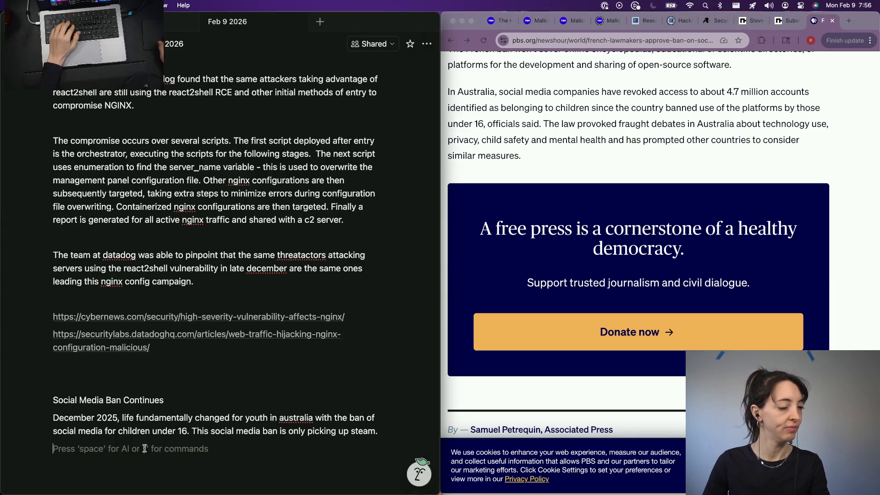
scroll(562, 249, "down", 2)
scroll(562, 249, "up", 8)
scroll(561, 249, "up", 3)
scroll(562, 249, "up", 5)
scroll(561, 249, "up", 5)
scroll(561, 249, "up", 1)
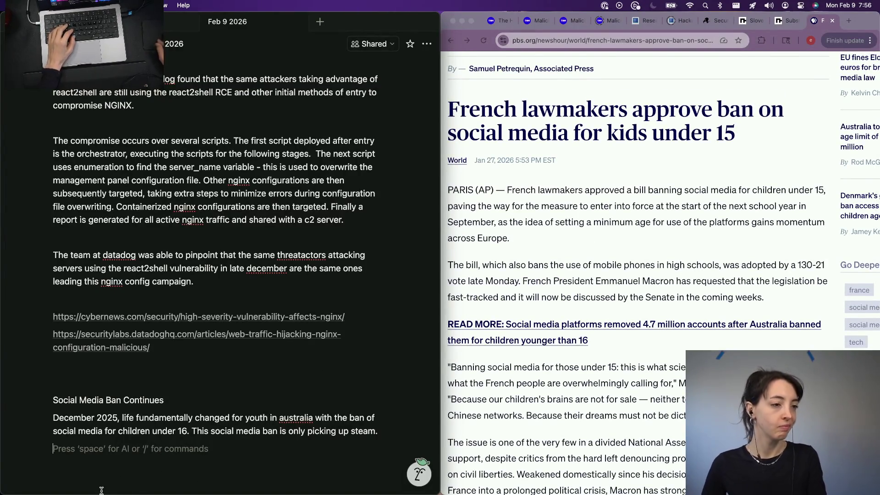
type("A new bill wa spas")
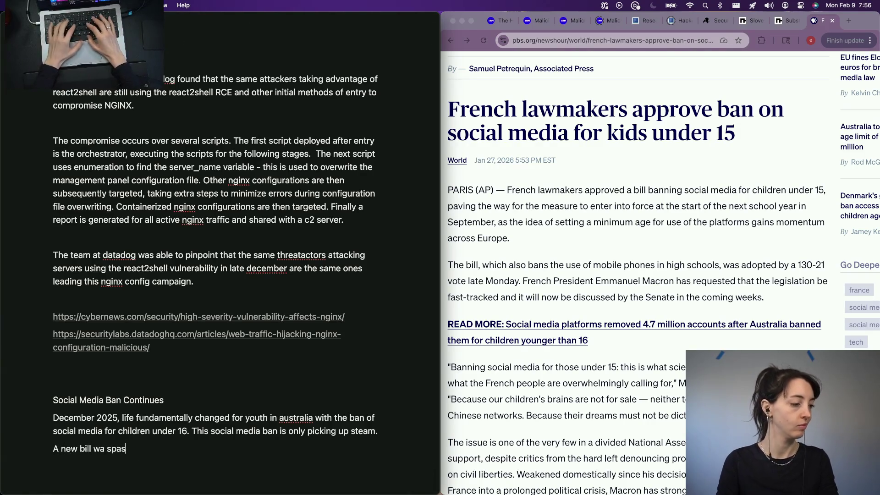
Finish 'A new bill was passed by french lawmakers following suit.' and select the Macron quote in PBS
key("BackSpace")
key("BackSpace")
key("BackSpace")
type("s")
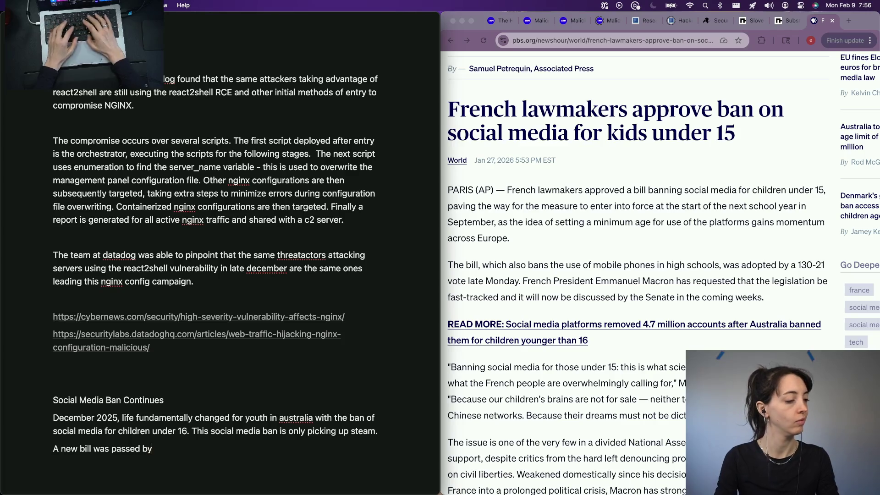
type("ench lawmakers following suit .")
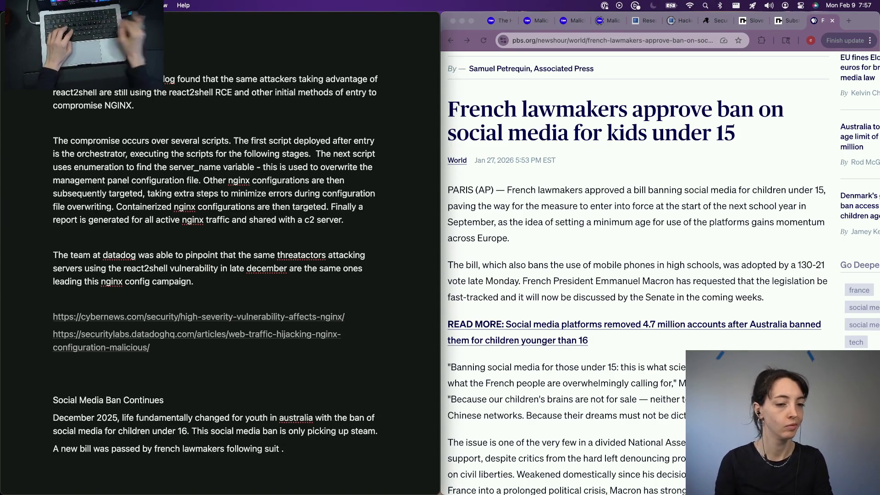
key("super+Tab")
triple_click(448, 372)
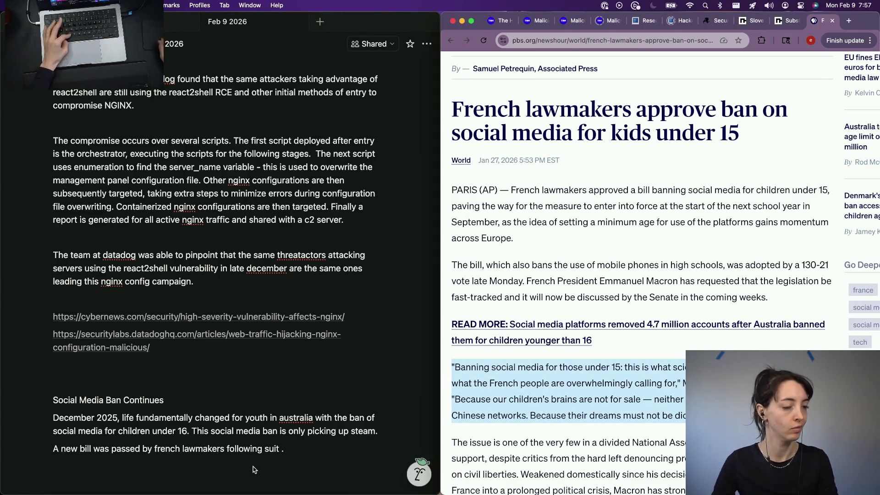
Paste the Macron quote on a new line with its PBS.org credit as plain text
left_click(252, 470)
key("Return")
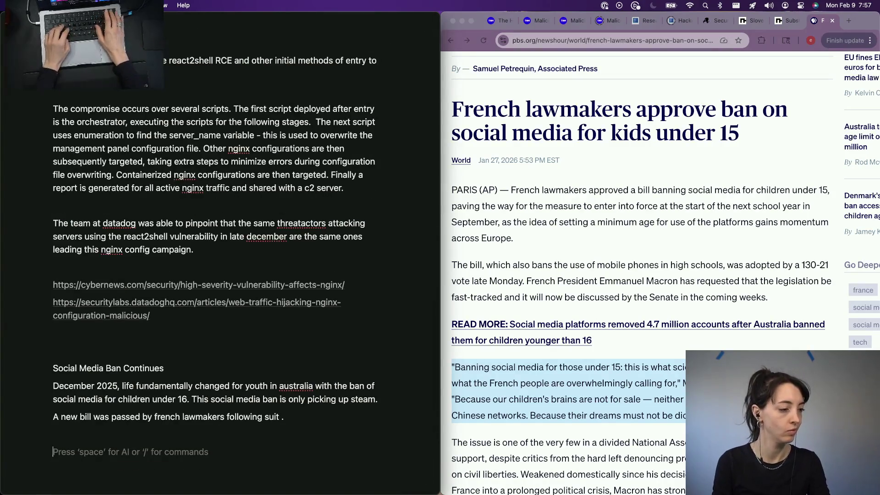
type("[quote]")
key("super+v")
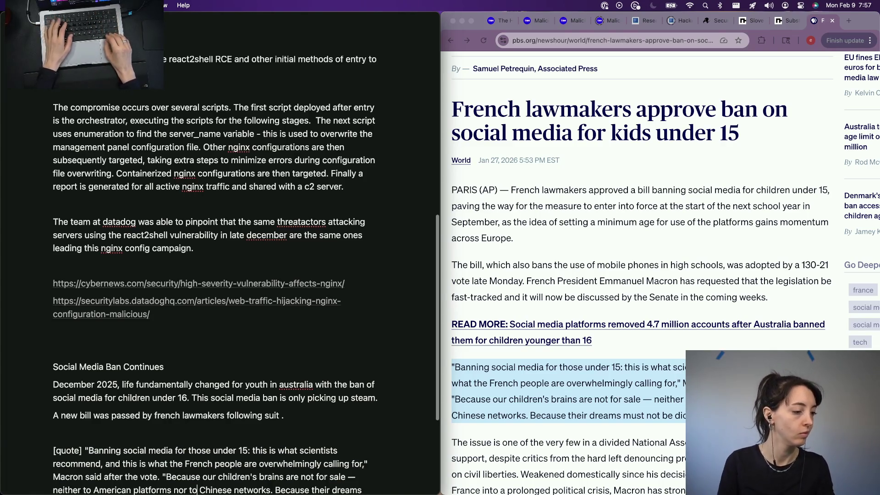
scroll(198, 413, "down", 5)
type("-")
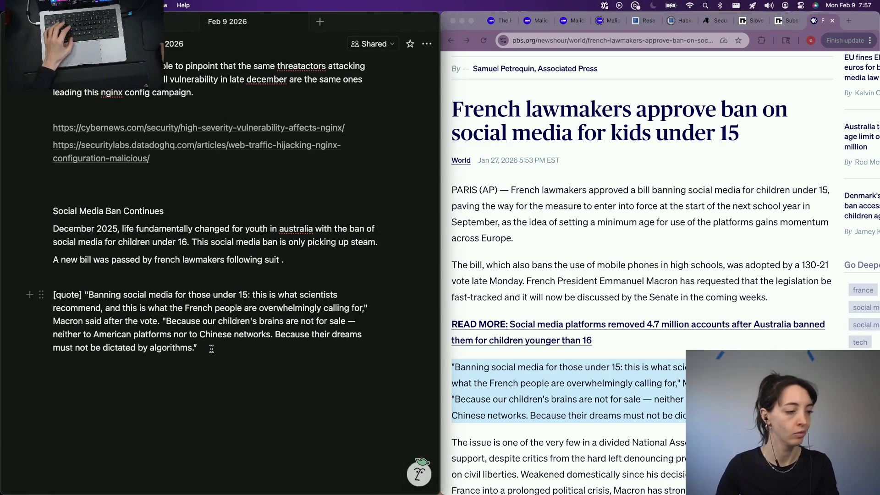
type(" PBS.org")
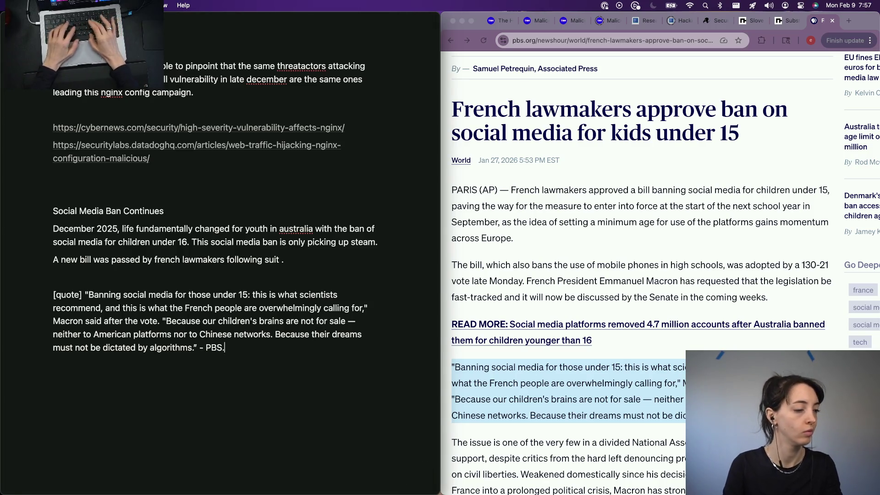
key("ctrl+z")
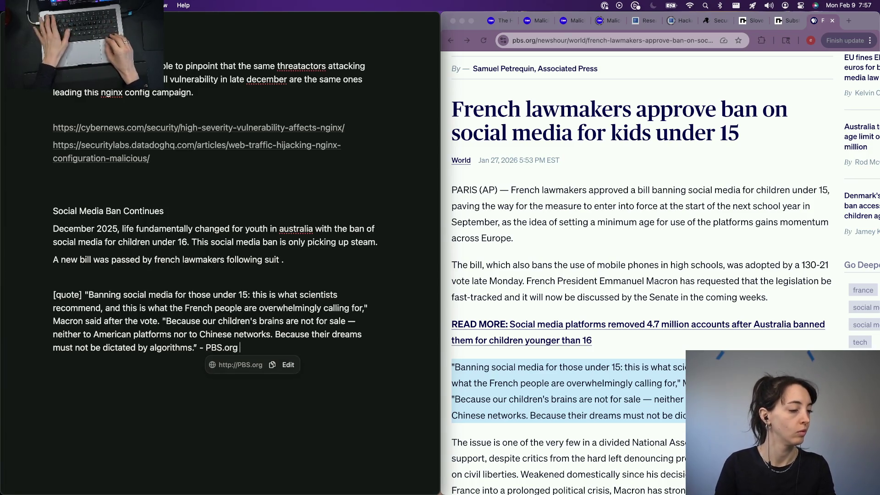
Remove the stray space before the period after 'following suit'
key("Up")
key("Up")
key("Up")
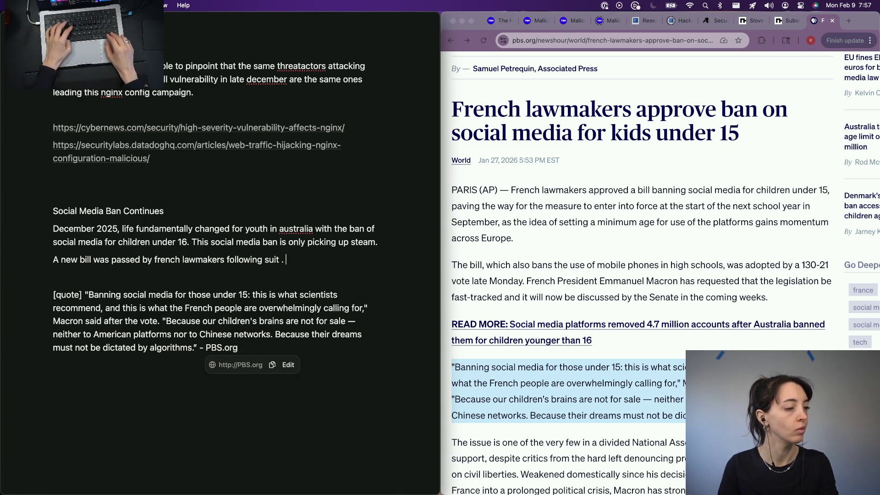
key("BackSpace")
key("BackSpace")
type(". ")
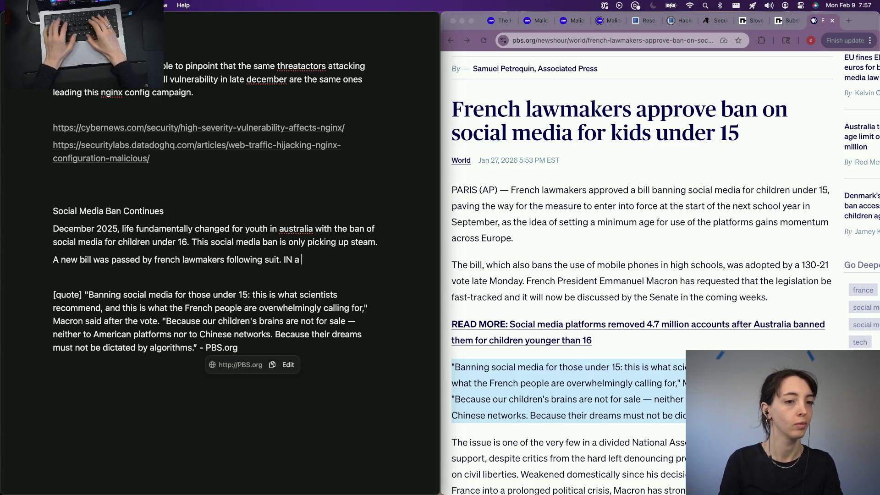
type("12")
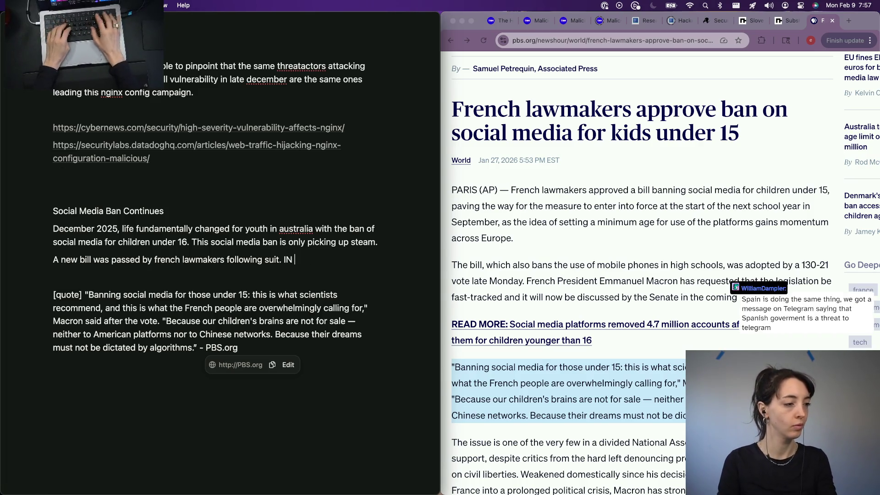
type("triking 130 to 21")
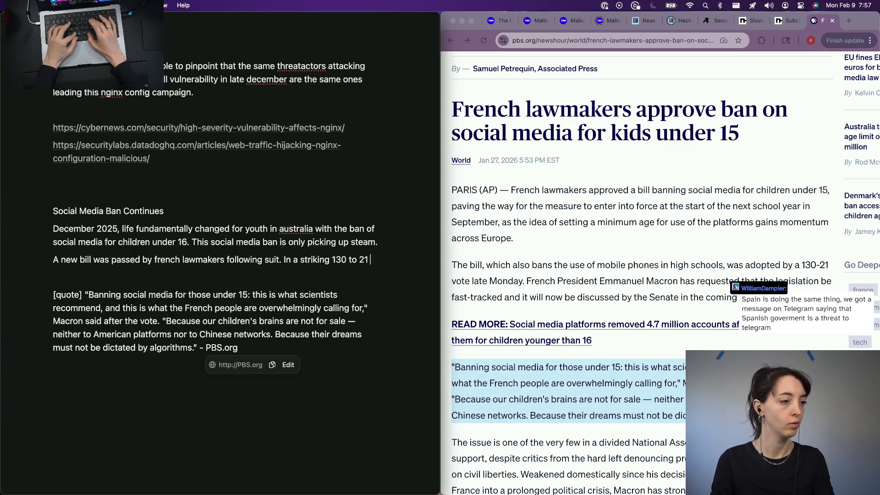
type(" vote ")
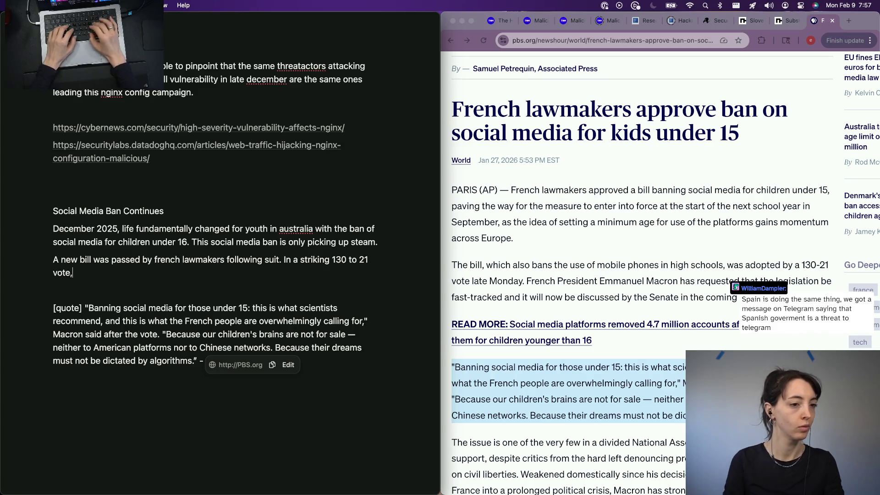
type(" new")
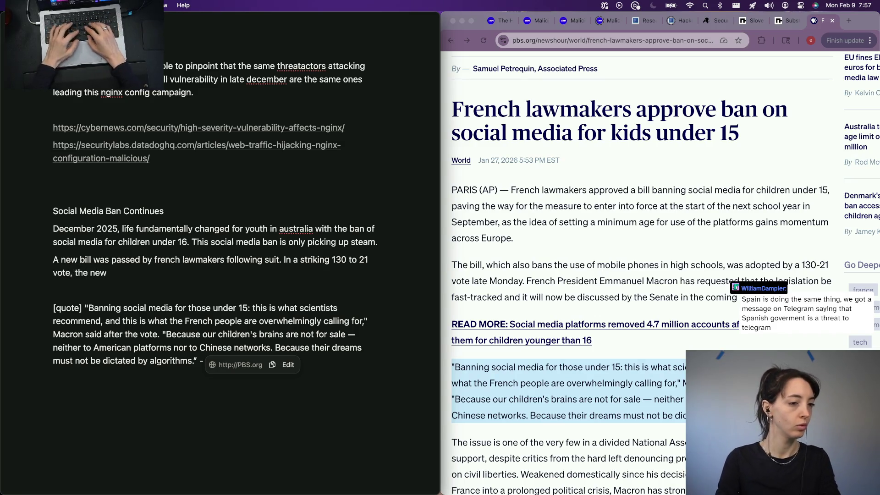
type(" bill has been reuqe")
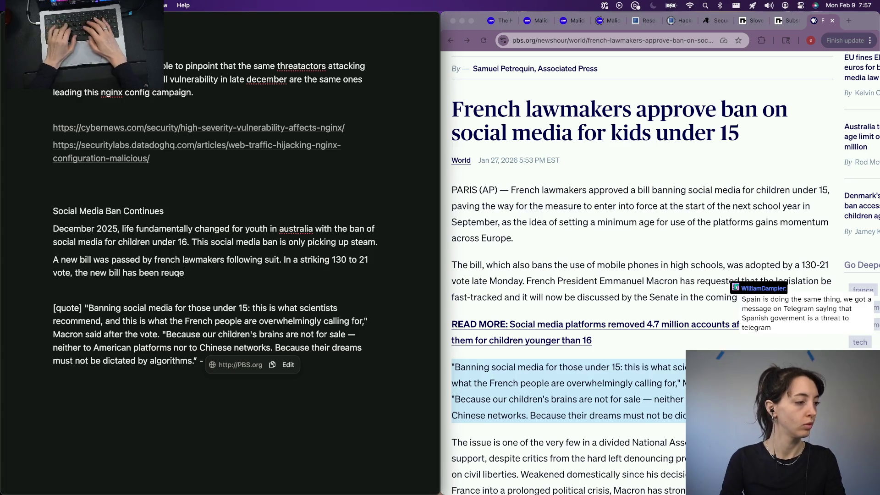
type("wsted to be fast tracked by the french")
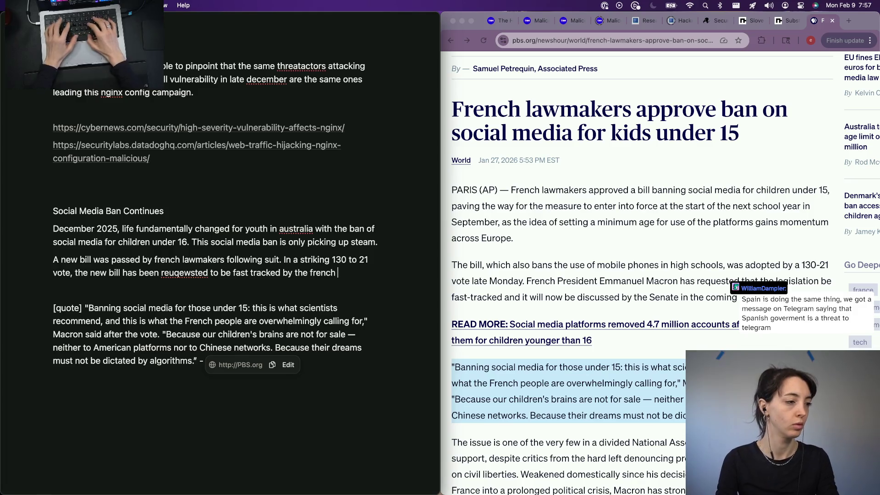
type(".")
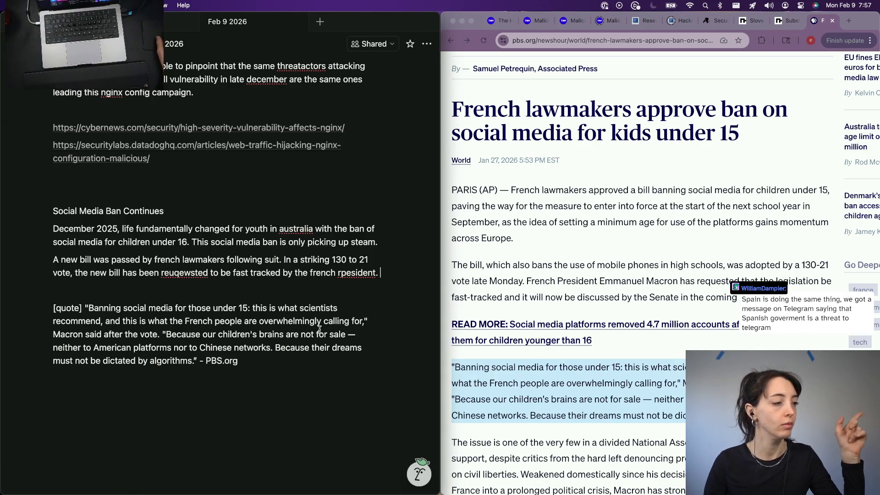
Correct the misspelled 'requested' and 'president' in the 130-to-21 vote sentence and start a new block below the quote
right_click(176, 273)
left_click(185, 290)
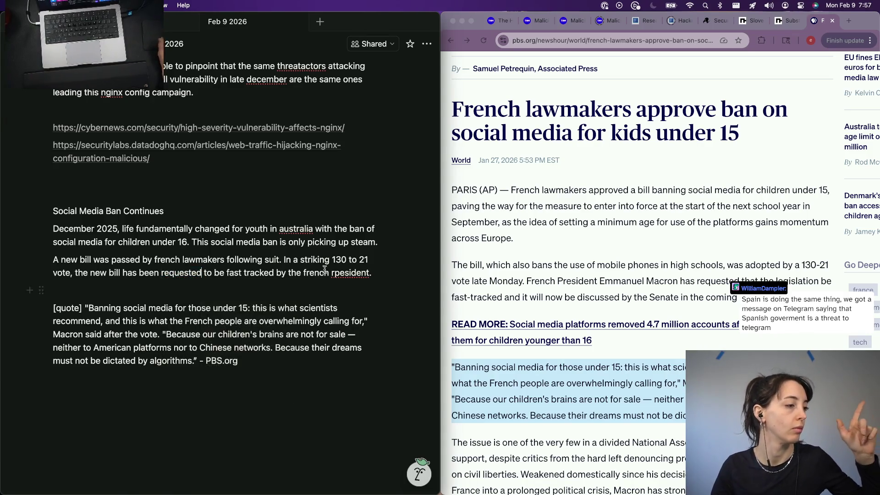
right_click(351, 274)
left_click(353, 289)
left_click(270, 291)
left_click(264, 404)
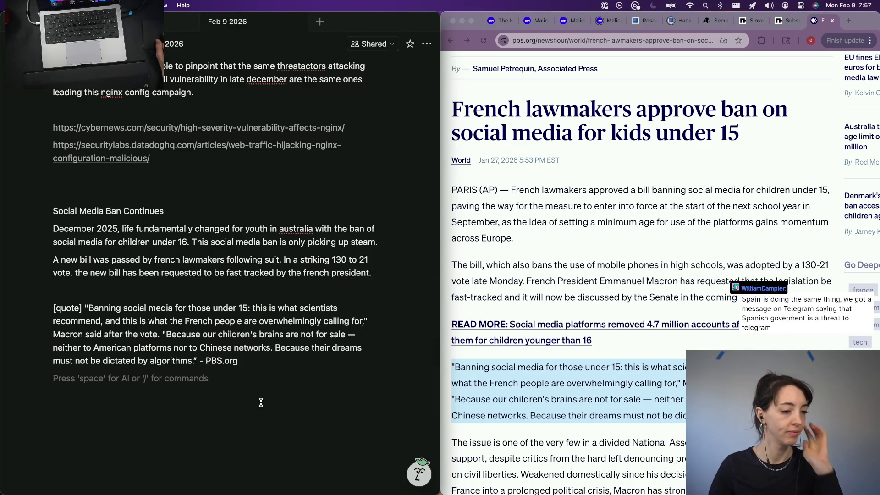
scroll(702, 304, "down", 2)
Copy the PBS article's URL from Chrome and paste it as a source link below the Macron quote
key("ctrl+shift+Tab")
scroll(622, 261, "up", 2)
key("ctrl+shift+Tab")
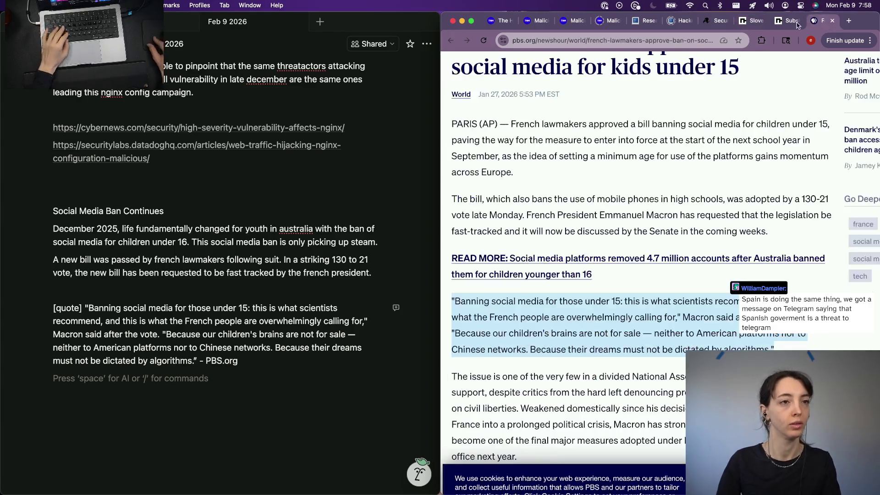
key("ctrl+Tab")
key("ctrl+Tab")
left_click(585, 41)
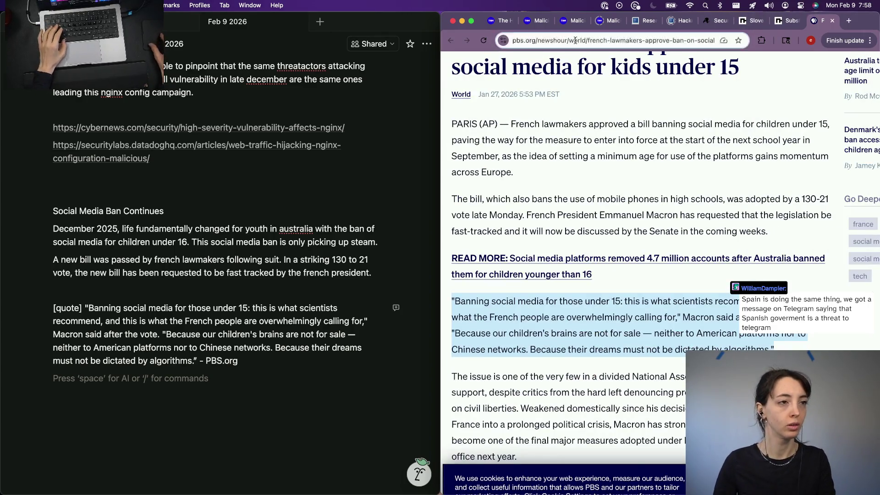
key("BackSpace")
left_click(108, 421)
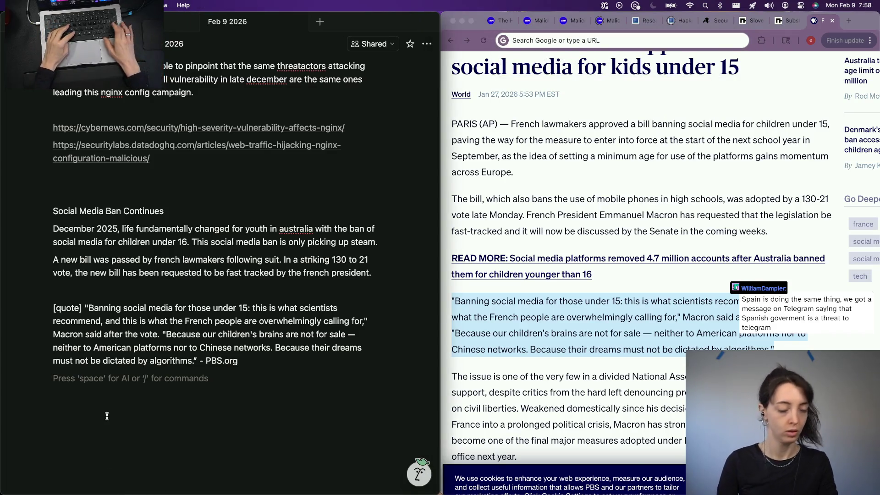
type("https://www.pbs.org/newshour/world/french-lawmakers-approve-ban-on-social-media-for-kids-under-15")
Copy the Cybernews Slovenia article's URL and paste it as a second source link
left_click(616, 229)
left_click(751, 21)
left_click(618, 40)
key("BackSpace")
left_click(98, 429)
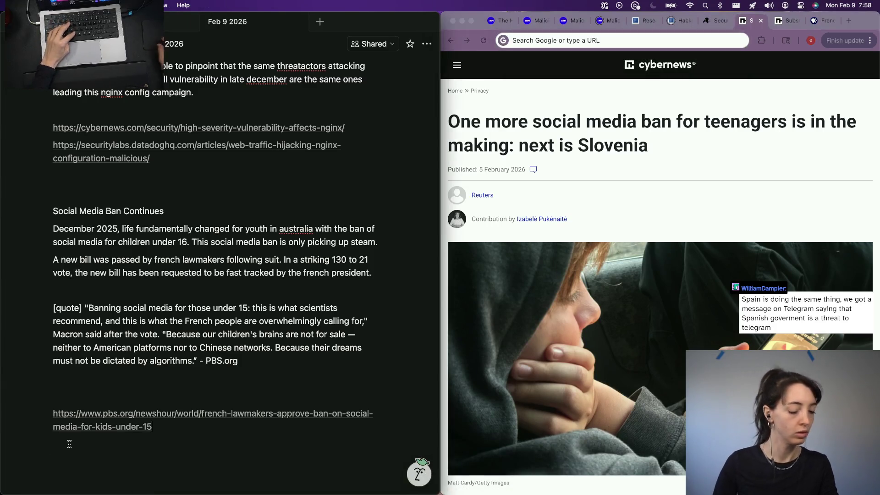
type("https://cybernews.com/privacy/more-social-media-bans-teenagers-next-slovenia/")
Begin 'In addition, S' on the empty line above the links, correcting its opening
left_click(83, 395)
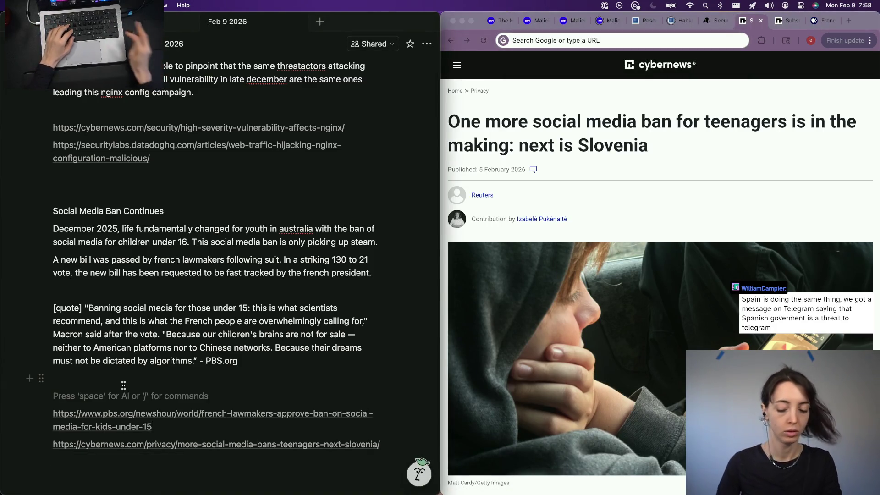
type("In a")
key("BackSpace")
key("BackSpace")
key("BackSpace")
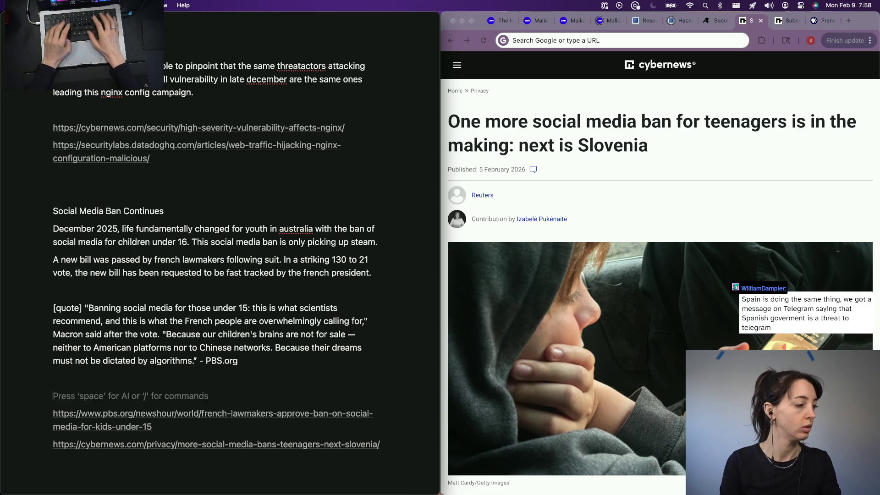
type("In addition, S")
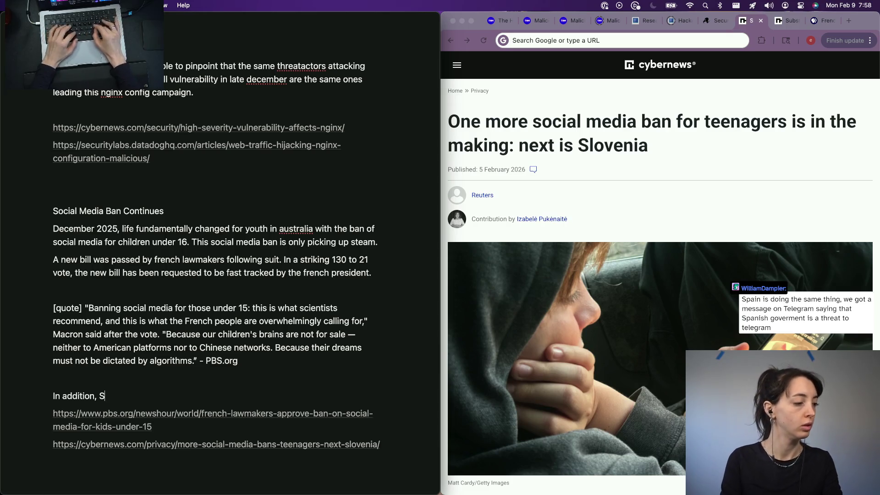
type("lovenia is follow")
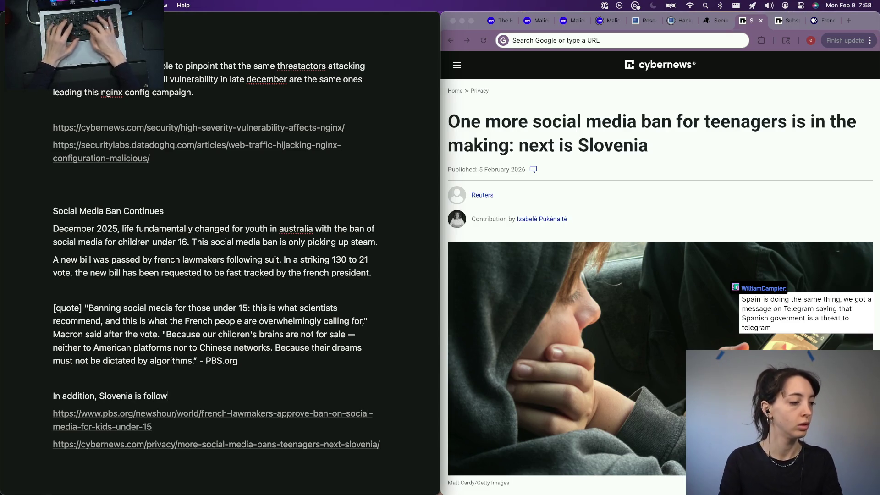
scroll(585, 165, "down", 5)
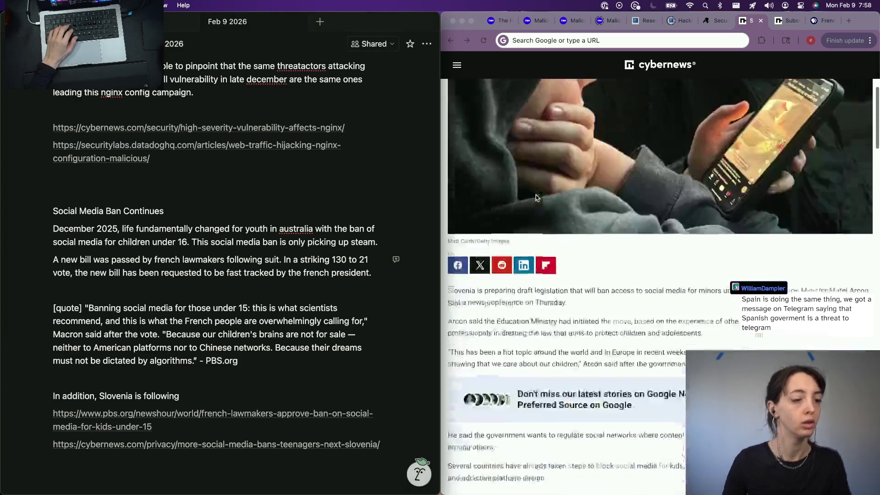
scroll(537, 198, "down", 2)
scroll(564, 207, "down", 2)
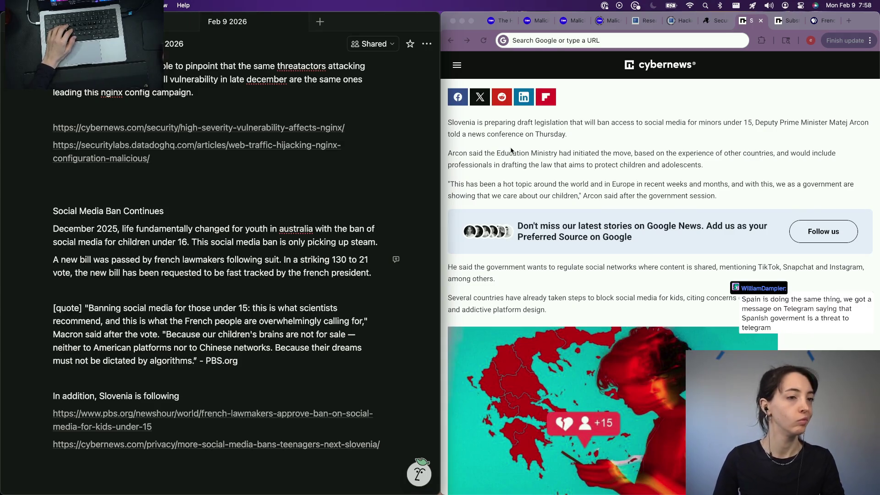
Finish the sentence: Slovenia is following suite and drafting a bill to ban social media for the same age range
left_click(202, 392)
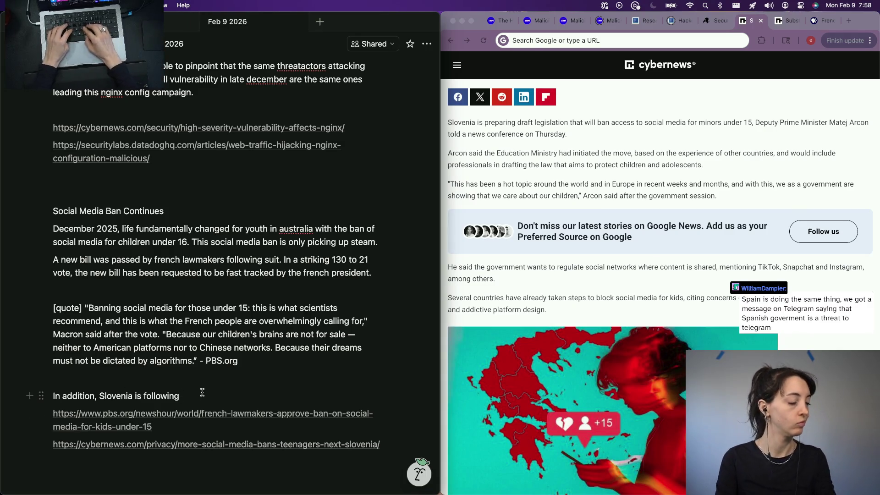
type("suite, ")
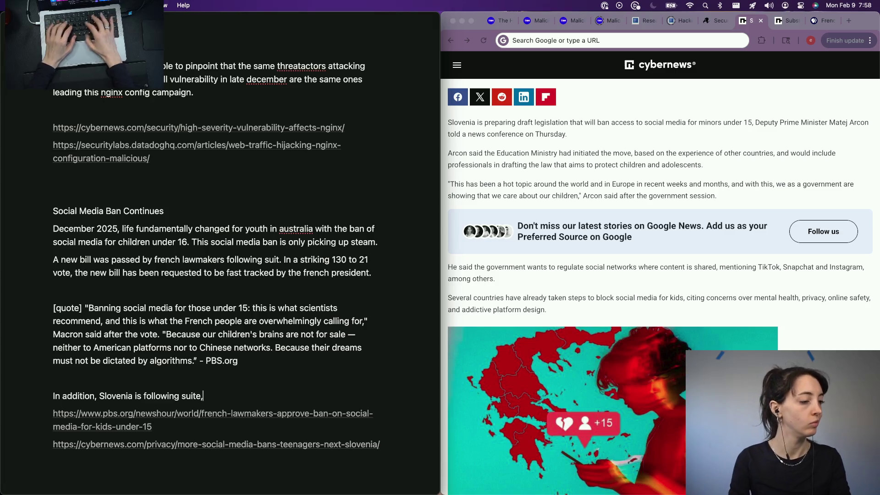
type("and drafting a bill to ban social media for")
key("alt+BackSpace")
type("the same age ra")
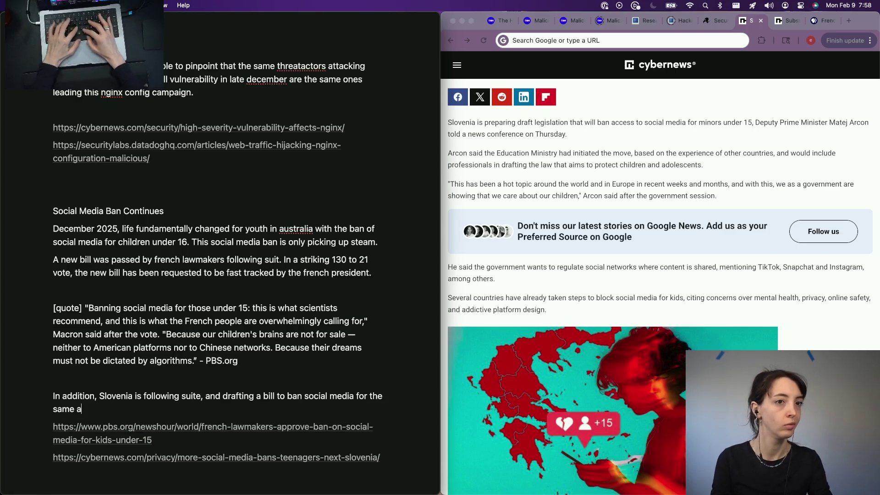
type("nge.")
key("Return")
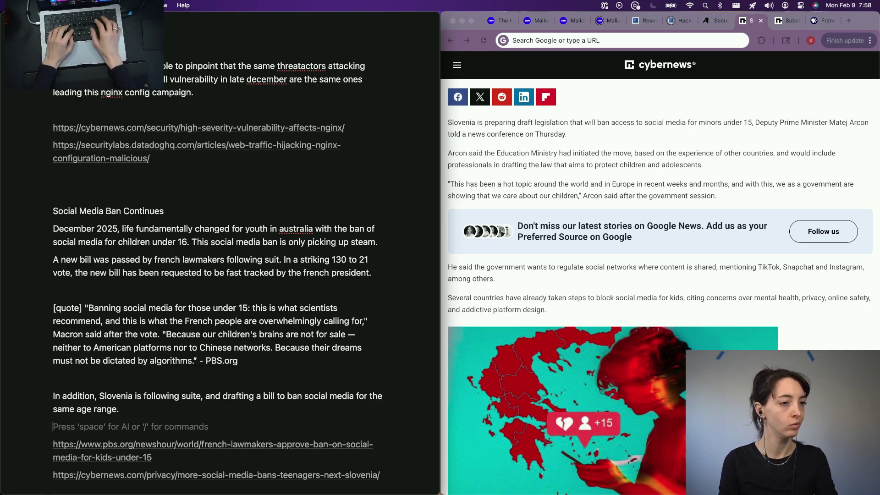
key("BackSpace")
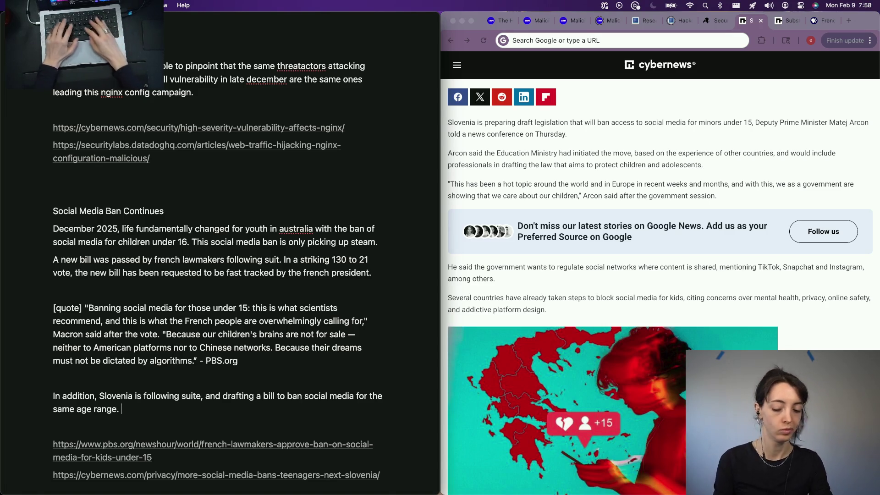
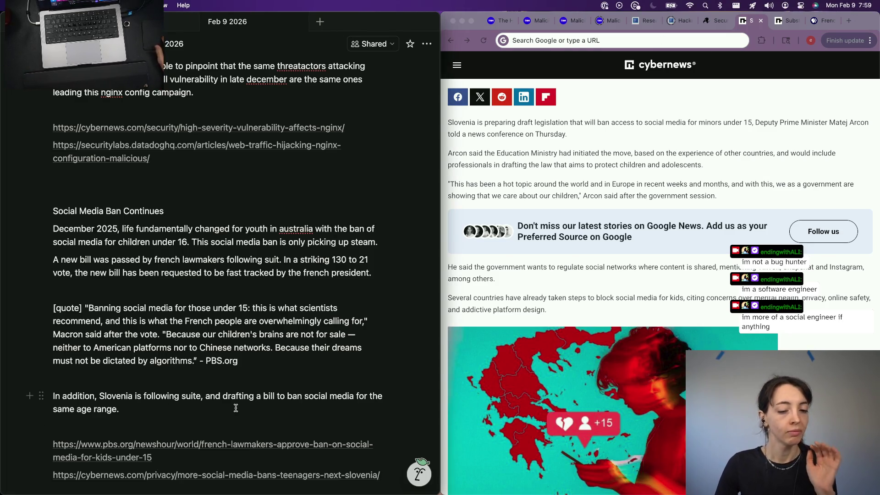
Write the sentence on Slovenia's deputy prime minister naming TikTok, Snapchat and Instagram, fixing typos
left_click(511, 475)
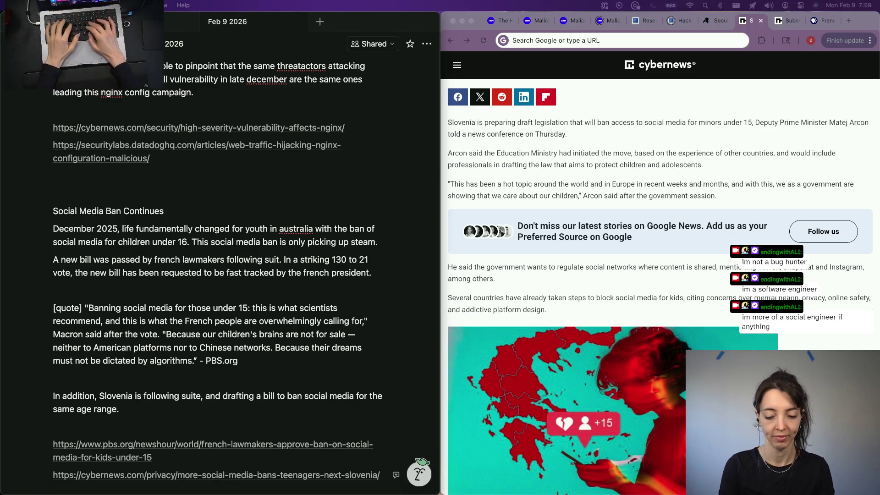
mouse_move(216, 475)
scroll(705, 154, "down", 1)
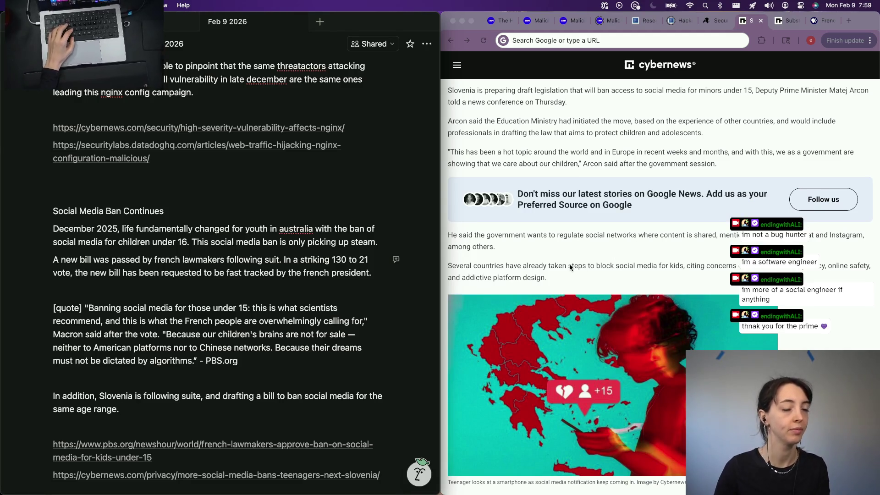
type(" The")
type("depu")
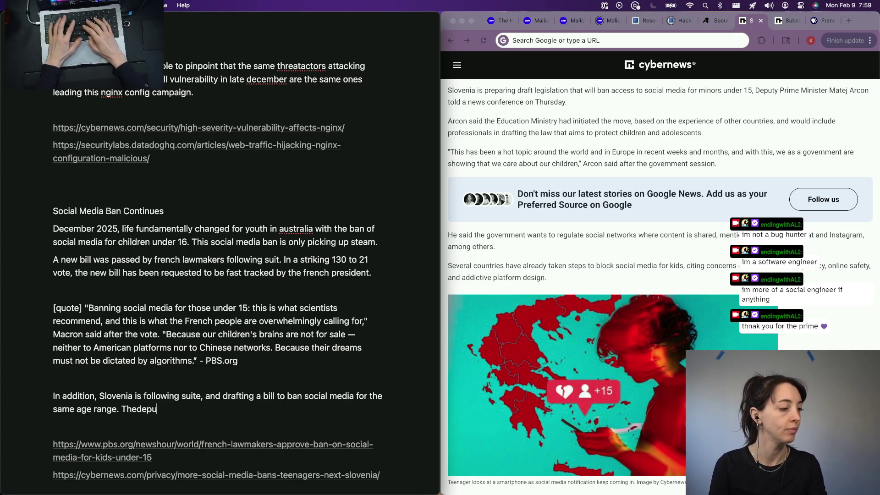
key("BackSpace")
key("BackSpace")
key("BackSpace")
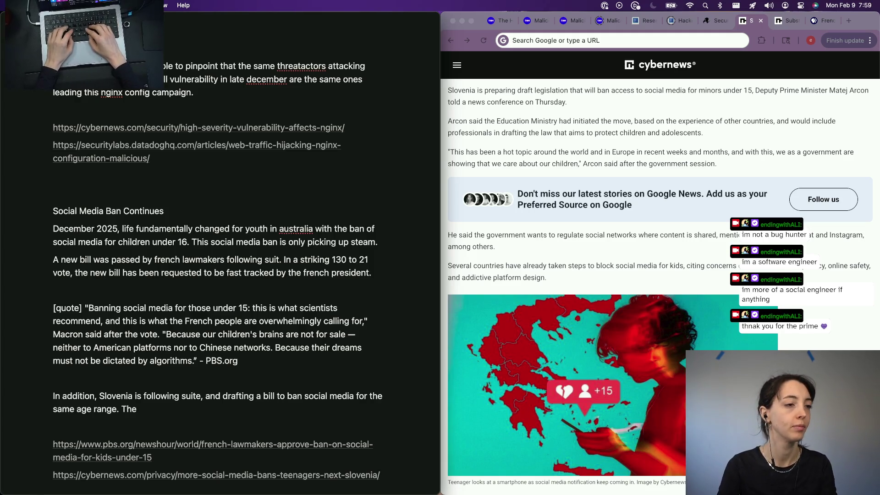
type("deputy prime ")
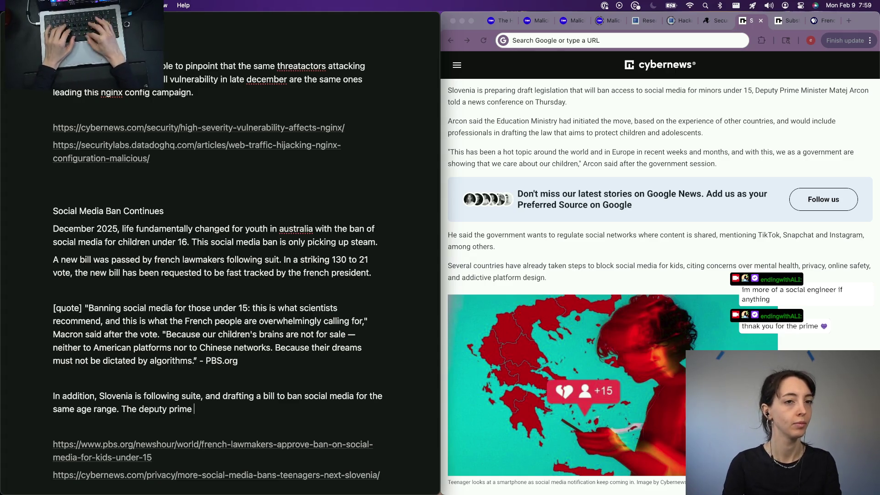
type("minister specially called out social media sites ")
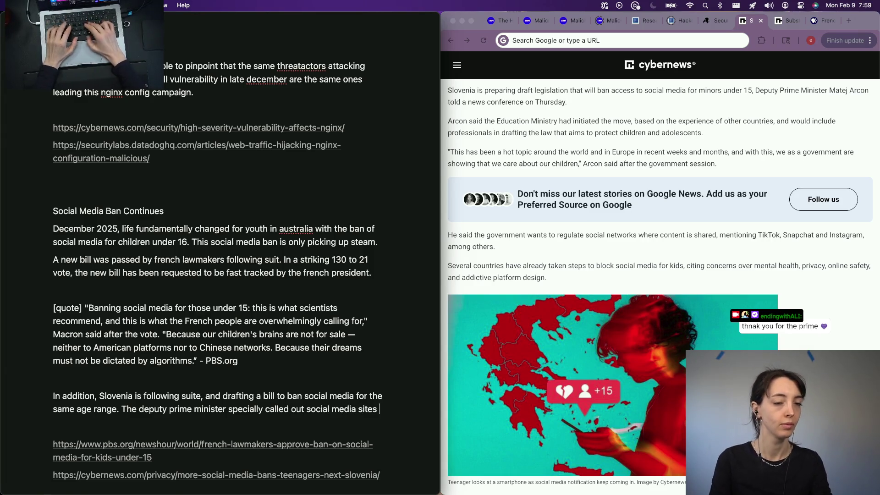
type("like tiktok snapchat and instagram by nae")
key("BackSpace")
type("me.")
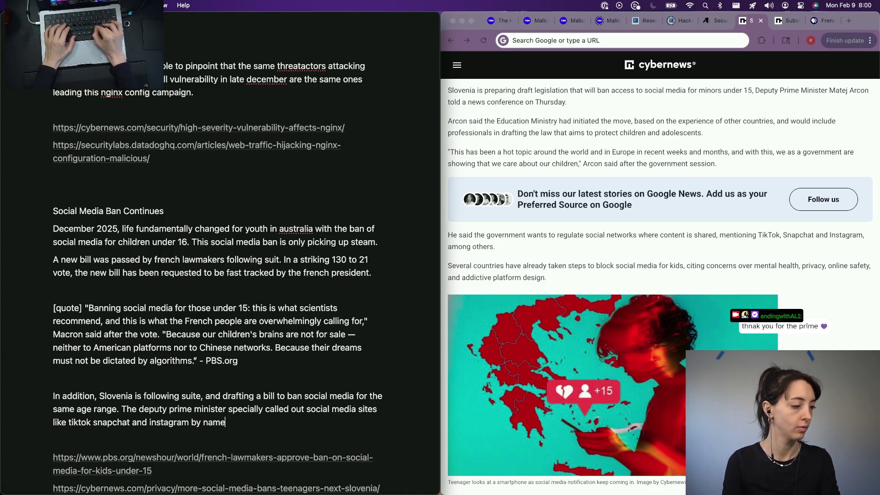
scroll(539, 317, "down", 5)
scroll(539, 317, "down", 1)
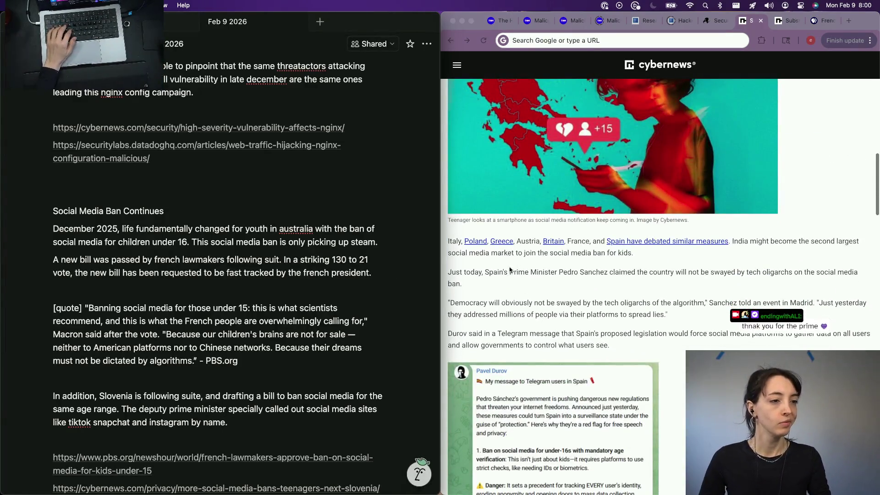
scroll(522, 292, "down", 1)
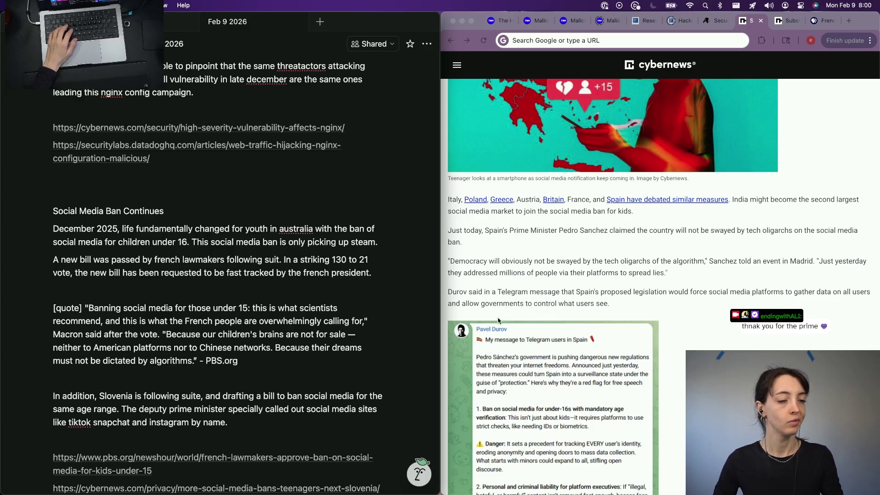
scroll(498, 320, "down", 1)
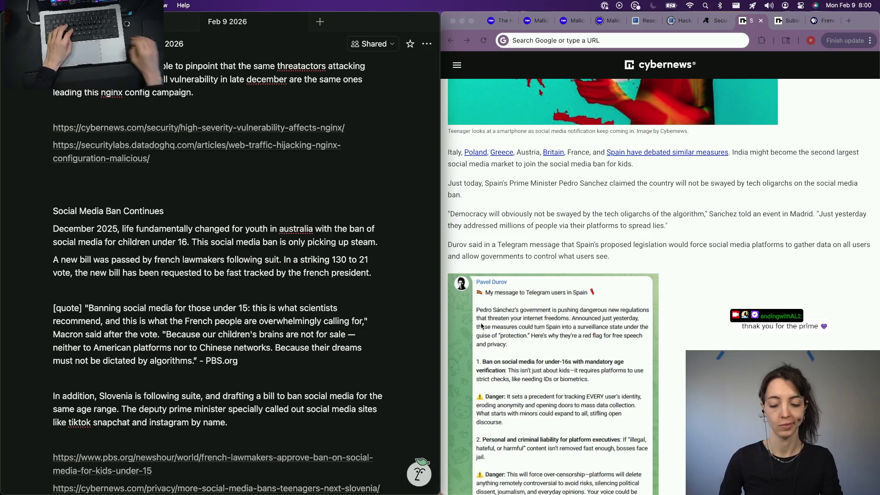
Start an empty block below the Slovenia paragraph and close the Cybernews newsletter popup
key("Return")
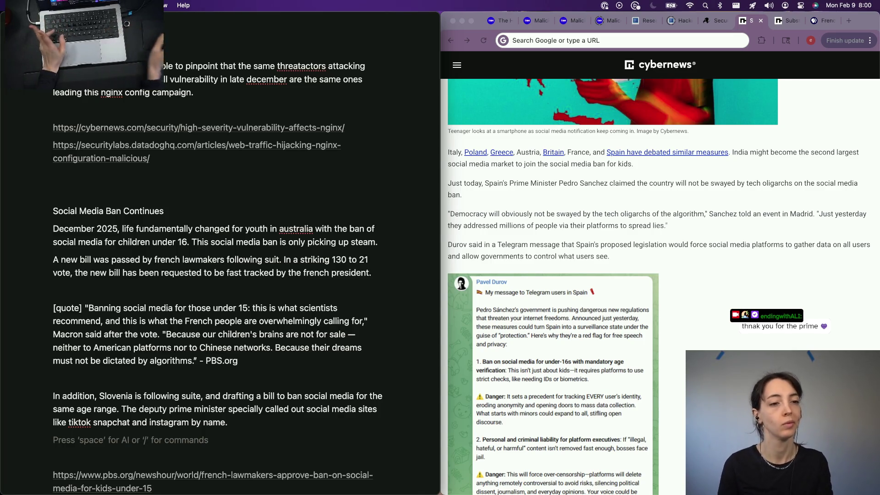
scroll(663, 286, "down", 1)
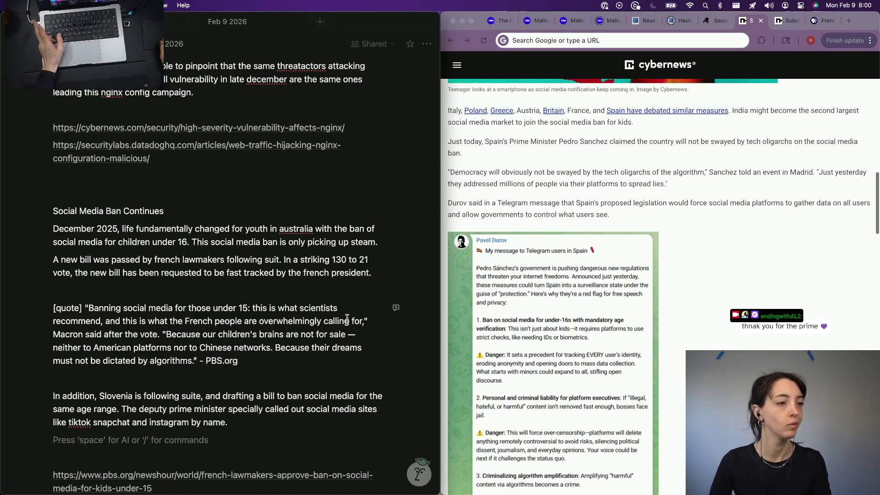
scroll(179, 374, "down", 5)
scroll(663, 286, "down", 10)
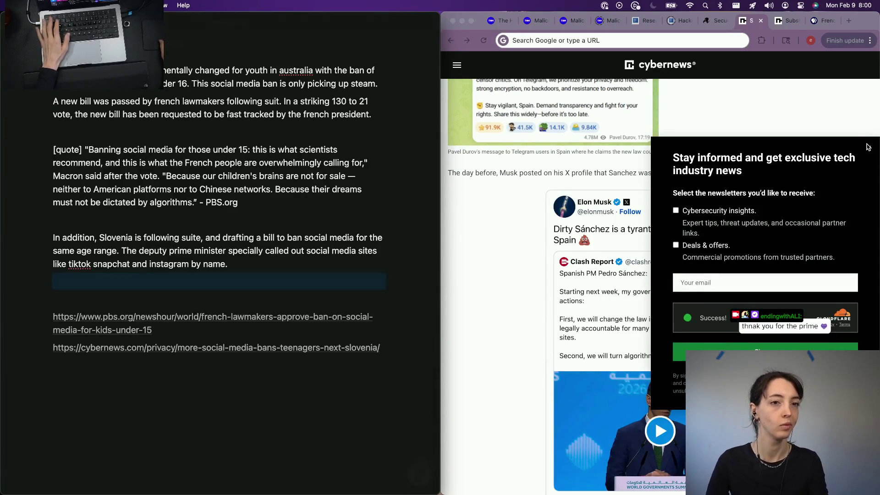
left_click(869, 149)
left_click(869, 147)
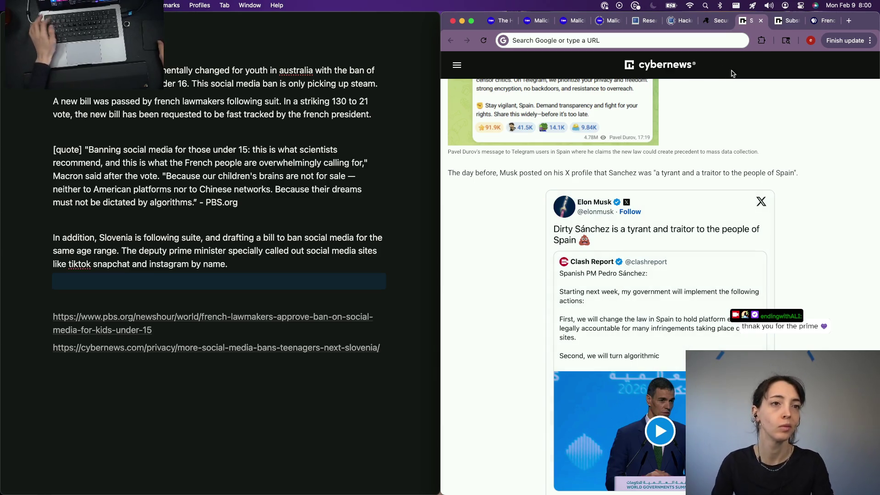
Copy the Cybernews article's page address from the browser
left_click(789, 21)
left_click(748, 22)
left_click(604, 39)
key("super+c")
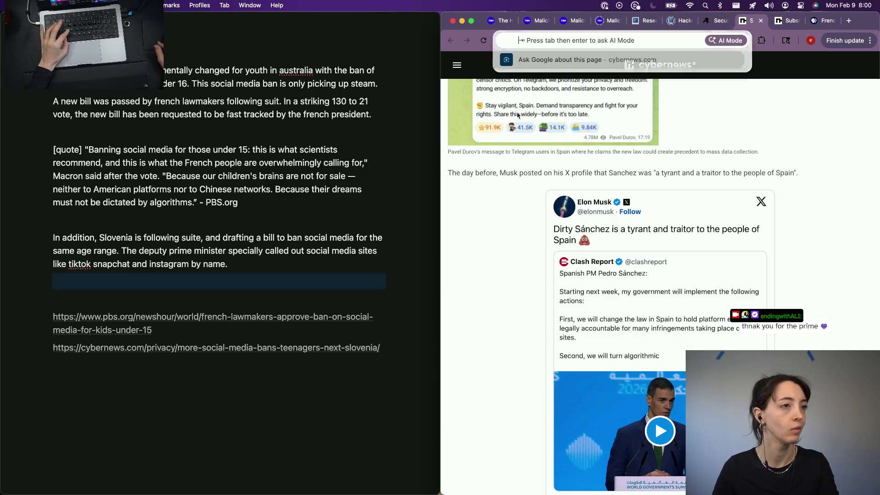
Paste the Cybernews address into the notes, undoing the duplicate paste
left_click(138, 418)
left_click(138, 368)
key("super+v")
key("super+z")
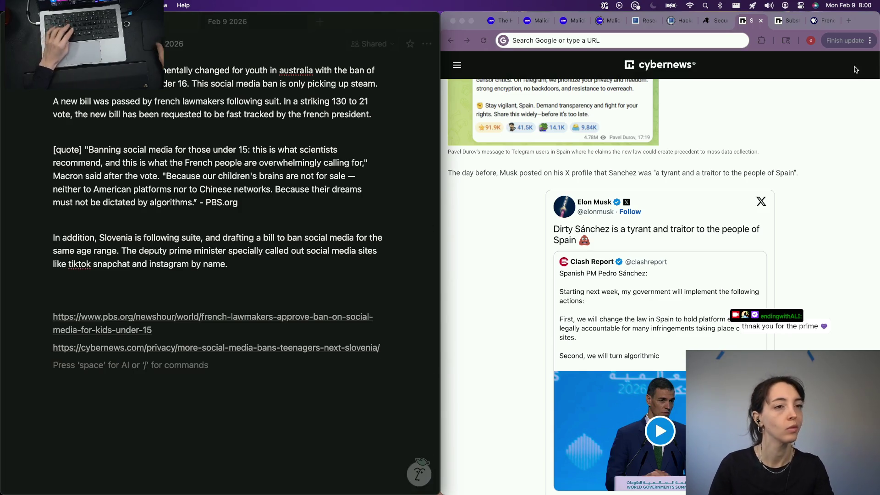
Search 'x offices raided in france' and open the BBC article on the raid
left_click(719, 39)
type("x ")
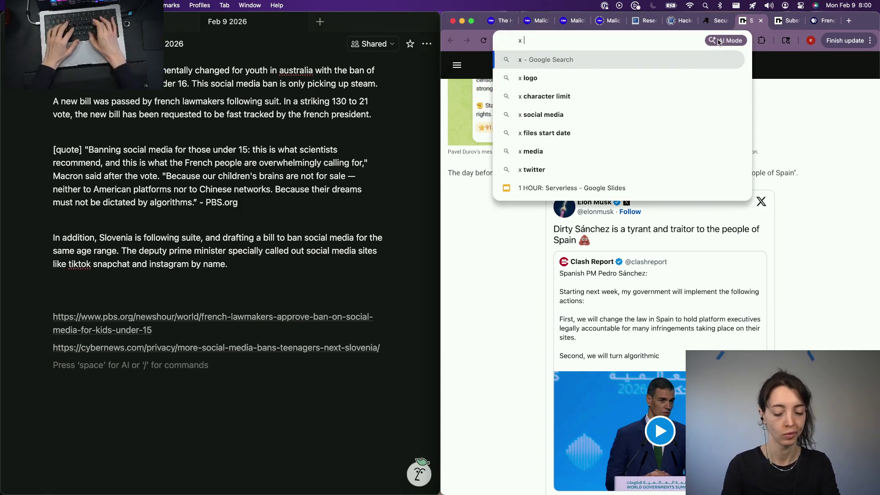
type("offices raided in franch")
key("Return")
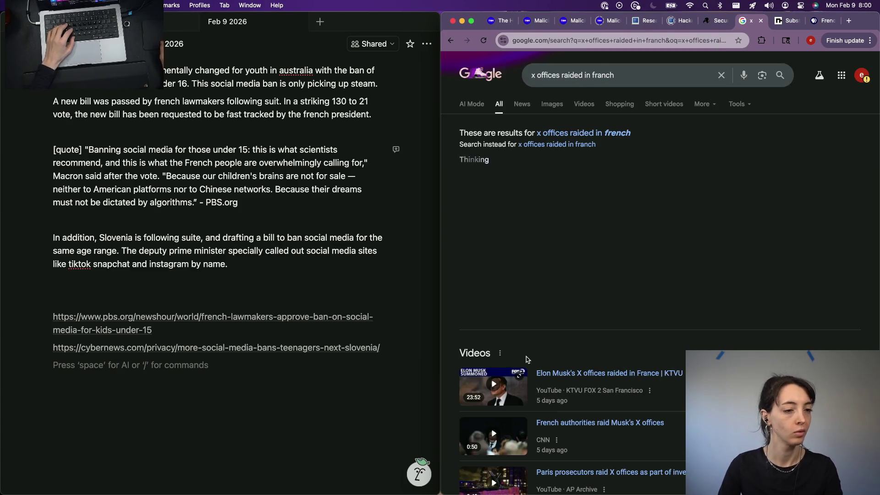
scroll(526, 332, "down", 5)
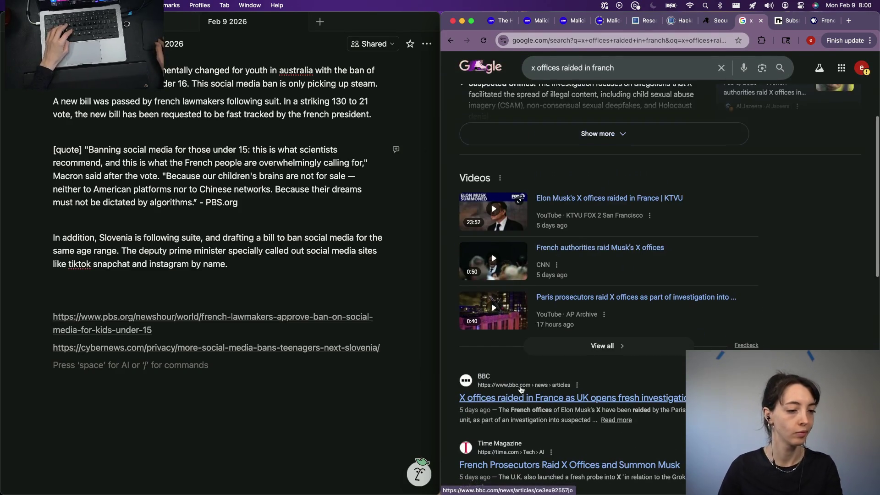
left_click(543, 387)
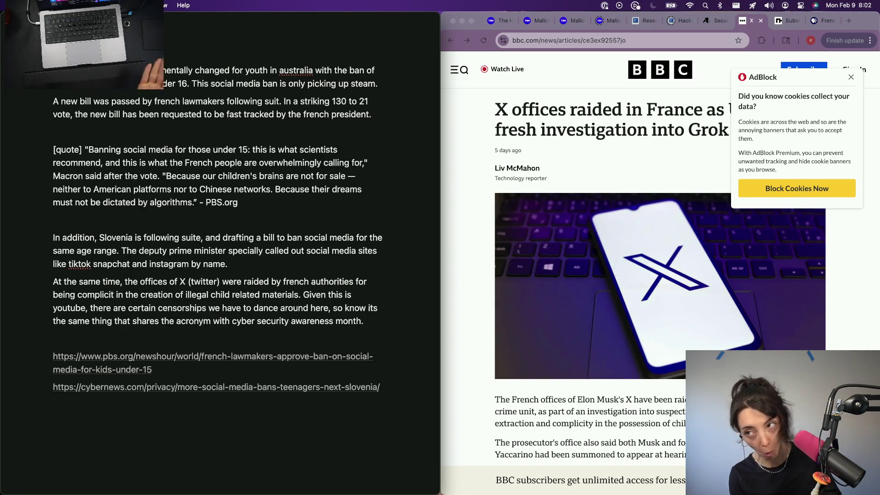
Write the 'Personally, while I am all for a free and open internet…' paragraph below the X raid paragraph
key("Return")
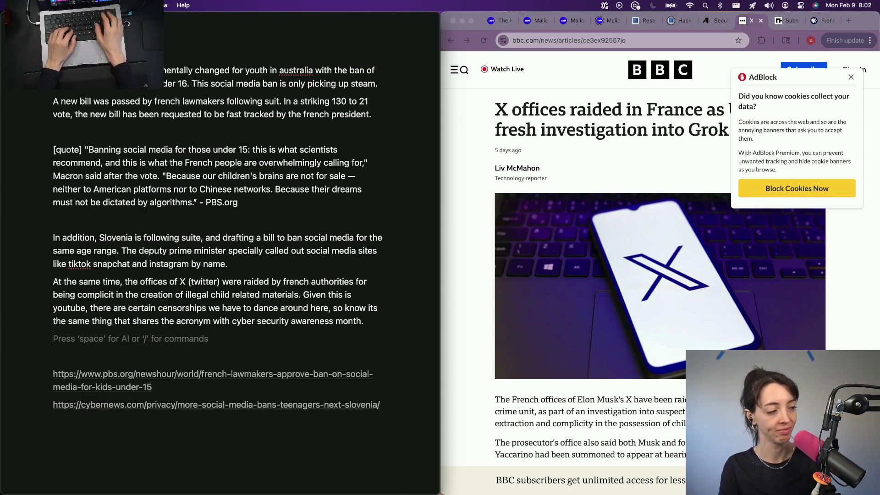
type("Per")
key("BackSpace")
key("BackSpace")
key("BackSpace")
type("Per")
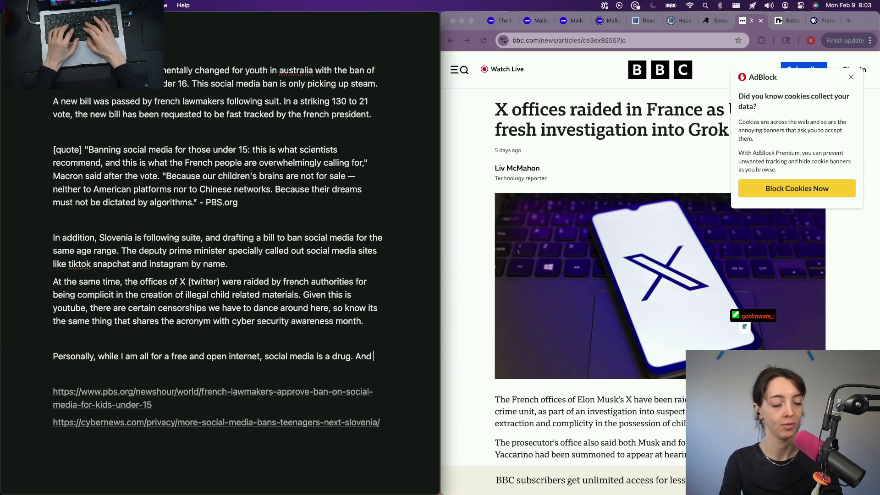
type("e need to be more")
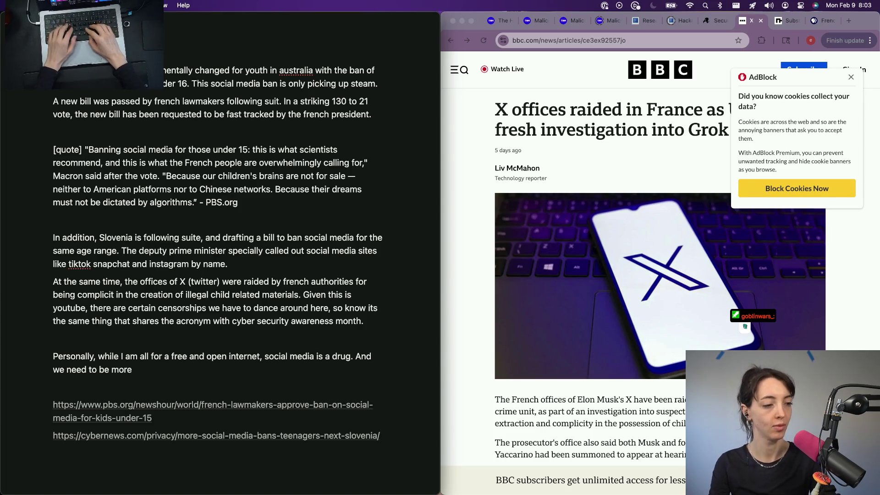
key("alt+BackSpace")
key("alt+BackSpace")
key("alt+BackSpace")
key("alt+BackSpace")
key("alt+BackSpace")
key("alt+BackSpace")
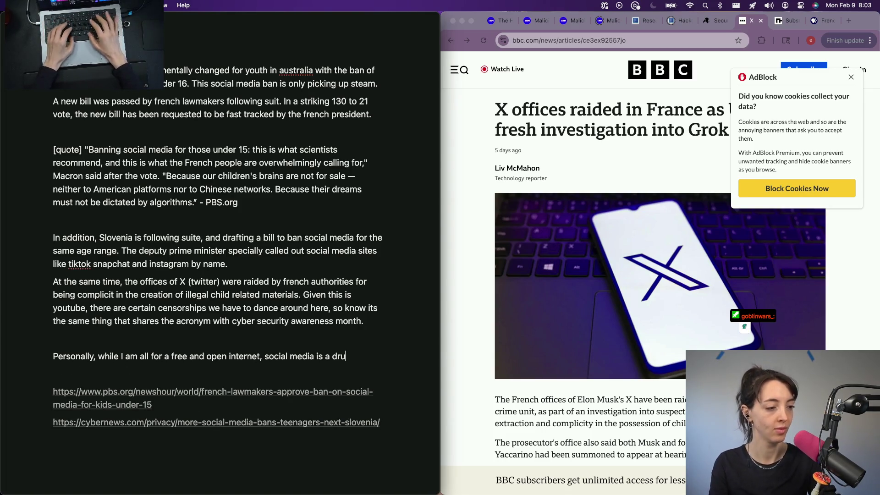
type("uld be treated like o")
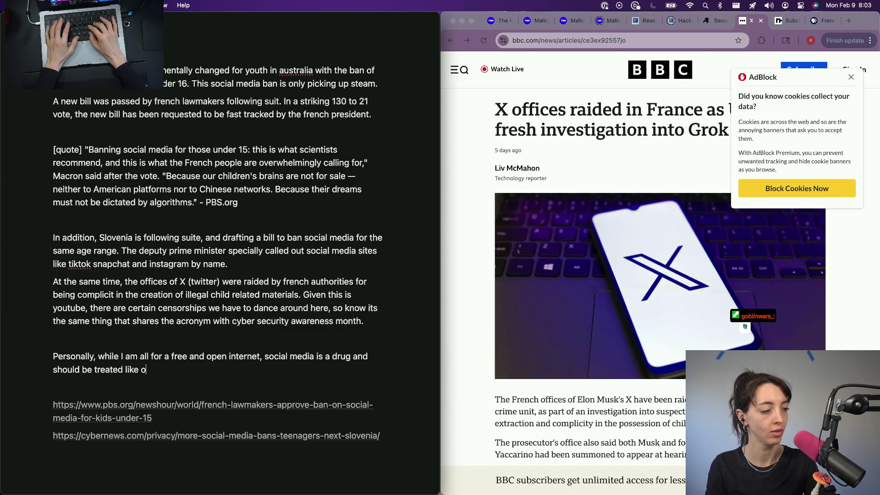
type(" it affects brains.")
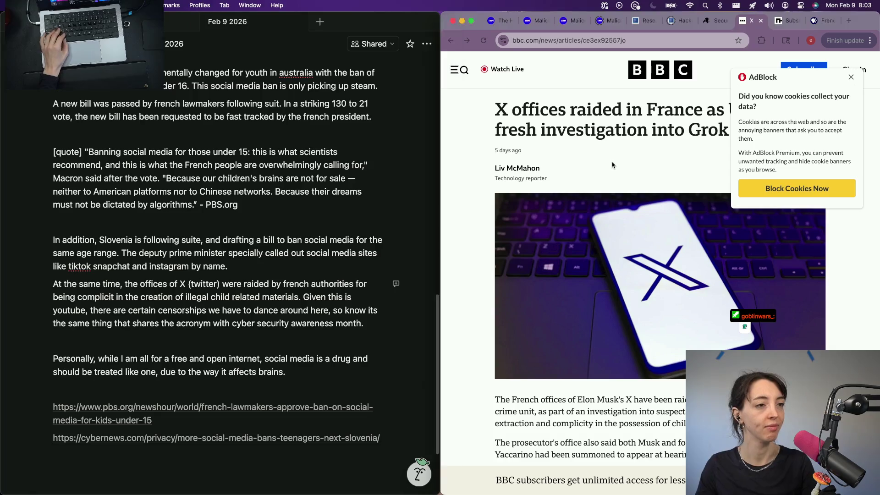
Copy the BBC article address and paste it under the source links
left_click(587, 42)
key("cmd+c")
left_click(188, 457)
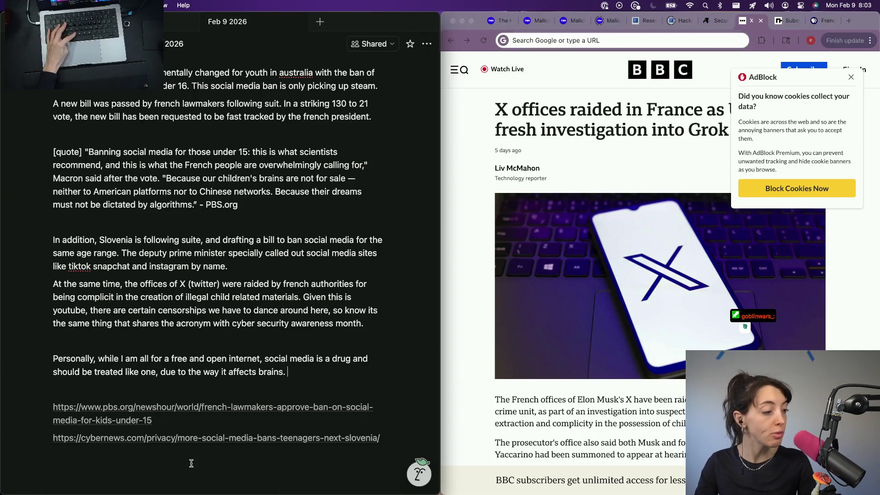
key("cmd+v")
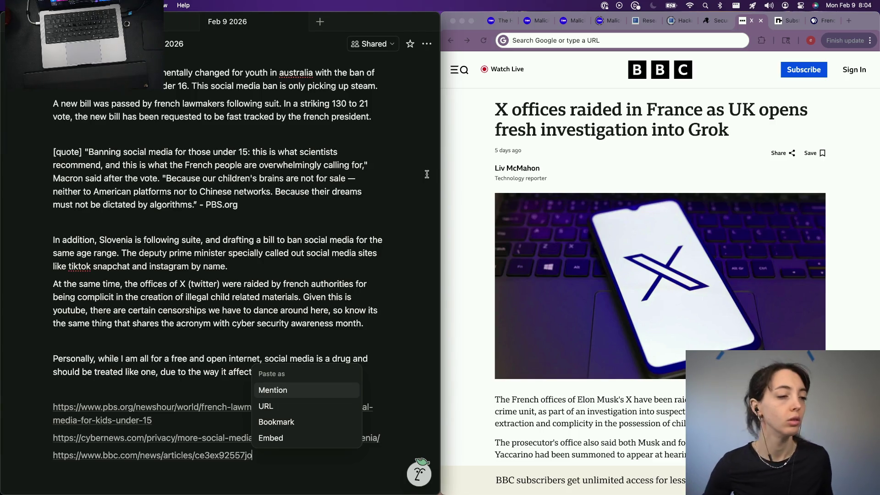
Keep the BBC link as a plain URL and move into the Social Media Ban Continues heading
key("Escape")
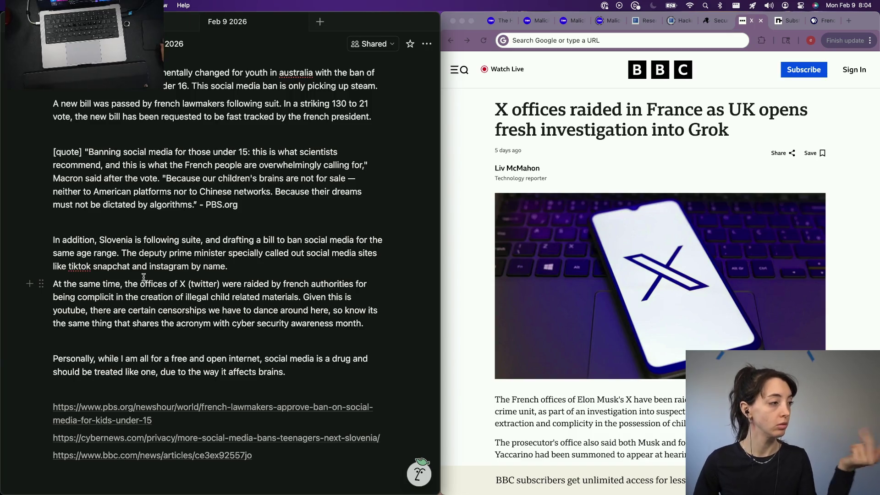
scroll(143, 277, "up", 3)
left_click(166, 142)
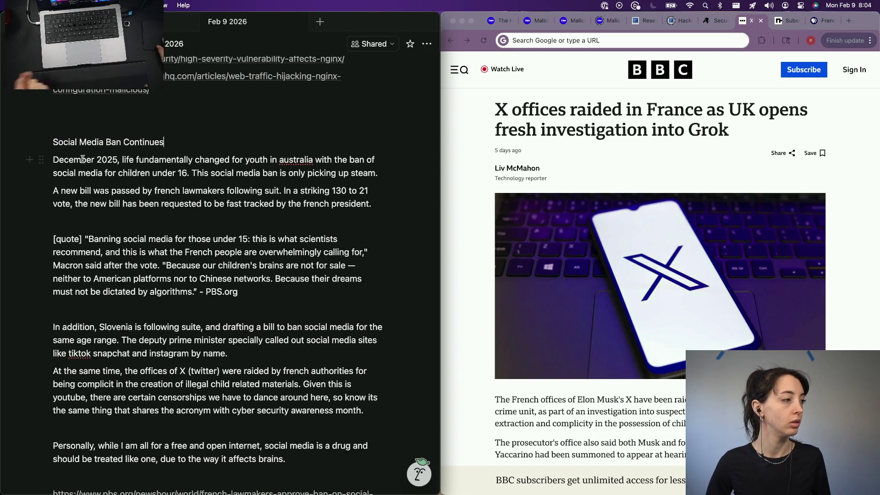
Retitle the heading to 'Global Social Media Ban', removing 'Continues' and the leading 'The'
key("super+Left")
type("The GHo")
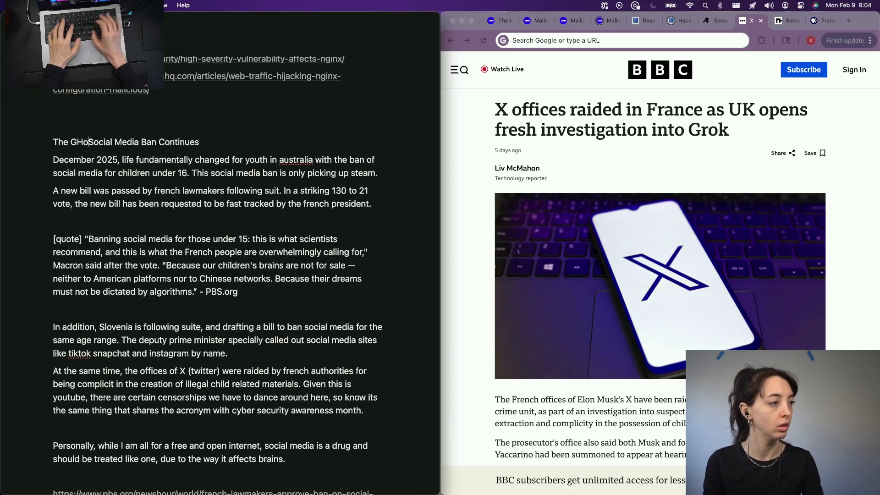
key("BackSpace")
key("BackSpace")
type("lobal")
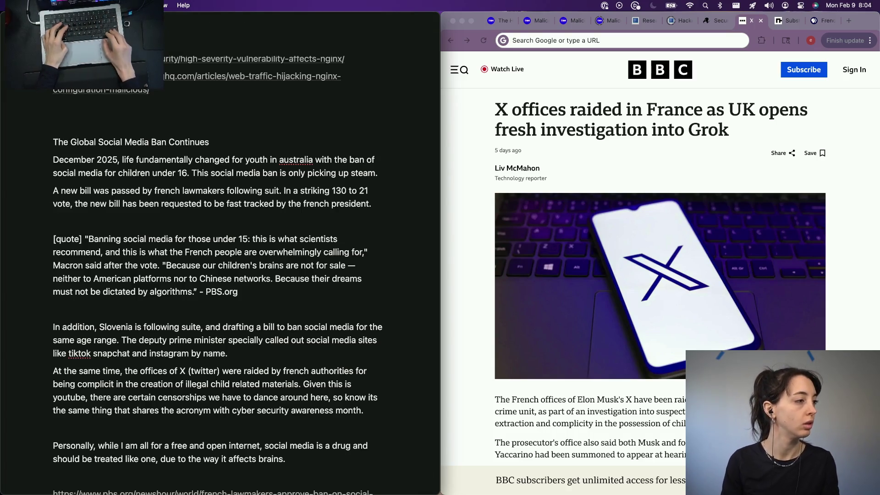
key("alt+Right")
key("alt+Right")
key("alt+Right")
key("shift+super+Right")
key("BackSpace")
key("super+Left")
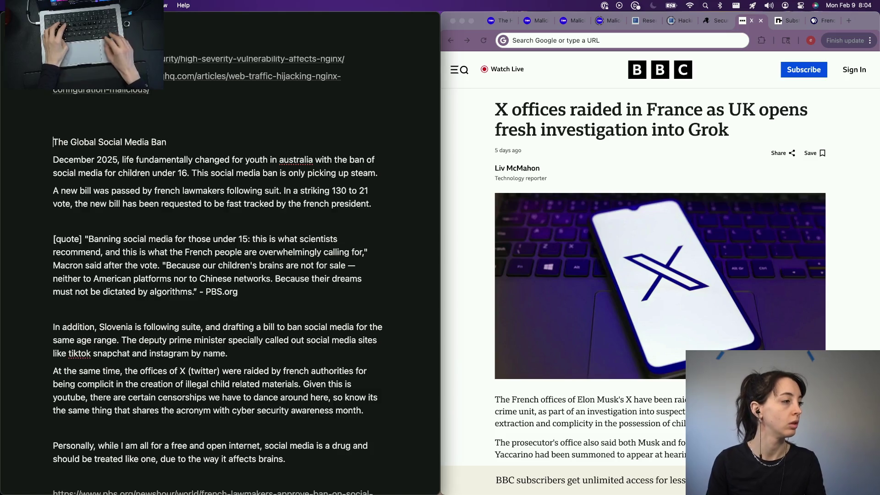
key("Delete")
key("Delete")
key("Delete")
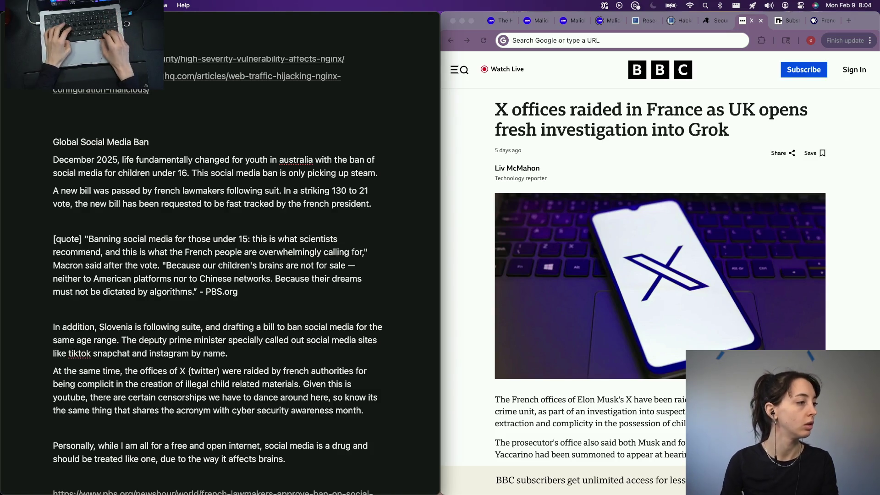
scroll(148, 240, "down", 3)
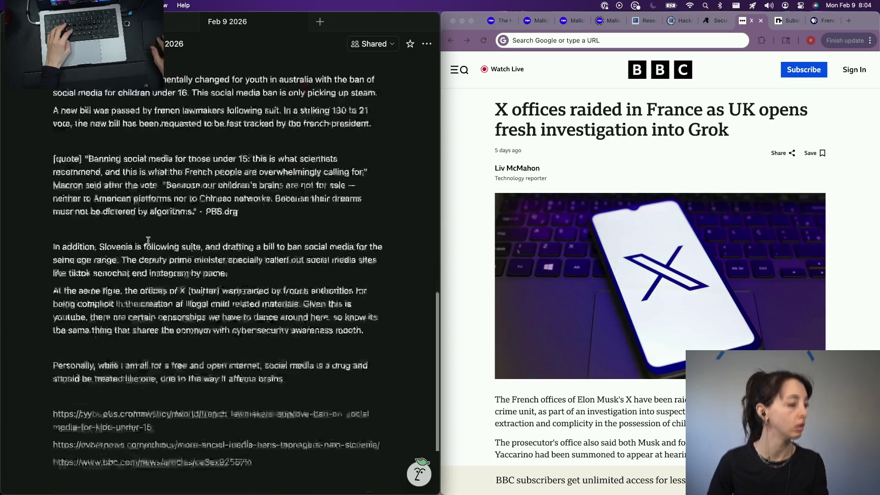
Start an empty line below the last link and move to the next browser tab
left_click(129, 434)
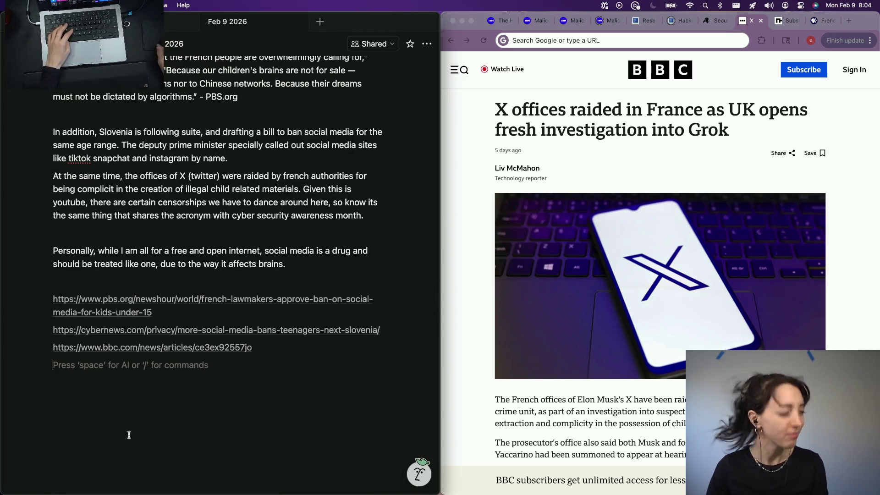
key("ctrl+Tab")
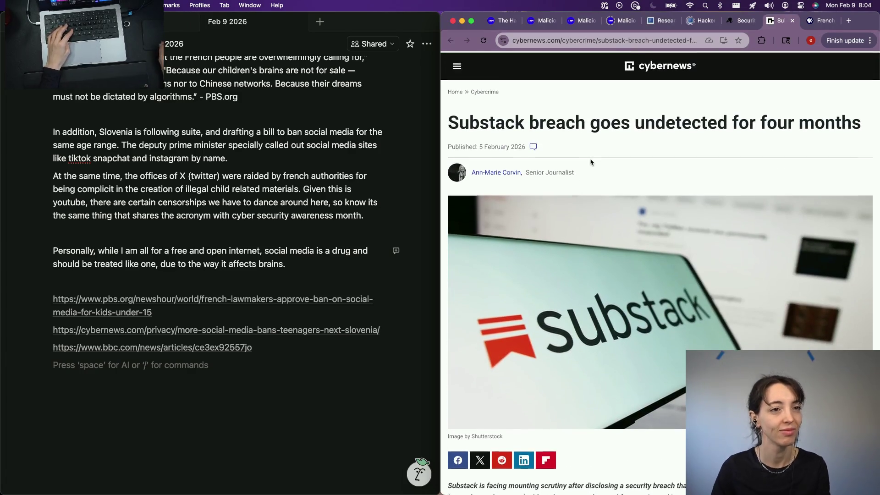
Copy the Hacker News NGINX article's address and paste it after the NGINX source links
key("ctrl+shift+Tab")
scroll(535, 248, "up", 3)
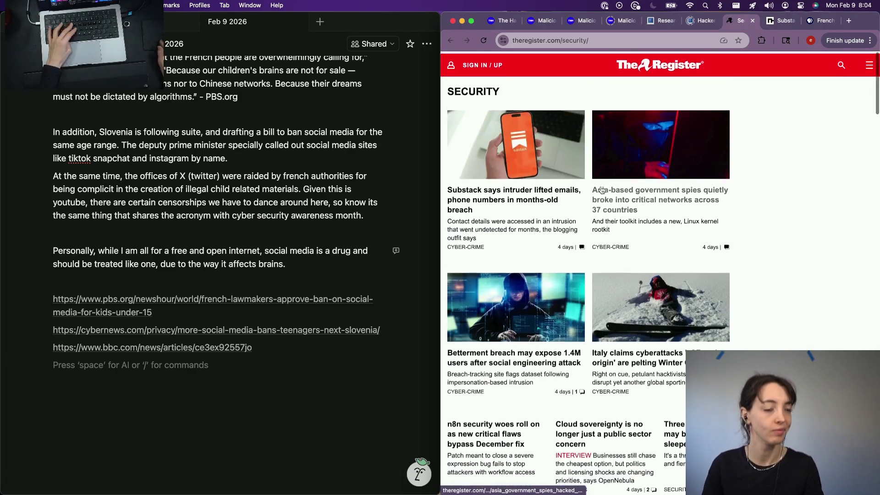
key("ctrl+shift+Tab")
key("ctrl+shift+Tab")
key("ctrl+shift+Tab")
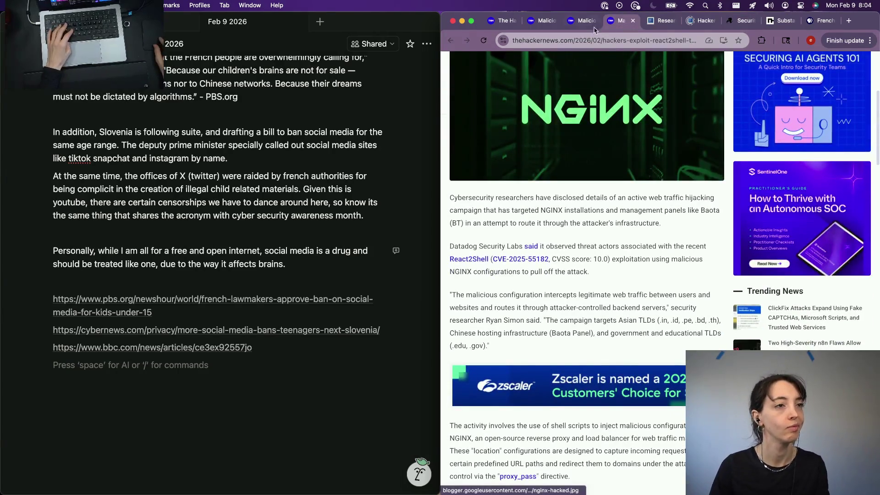
left_click(581, 41)
key("BackSpace")
scroll(316, 295, "up", 4)
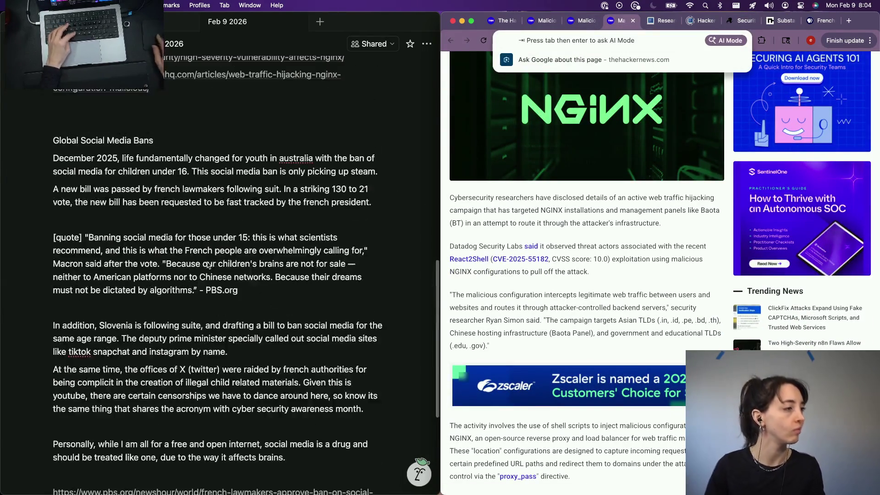
scroll(316, 294, "up", 1)
left_click(199, 160)
key("super+v")
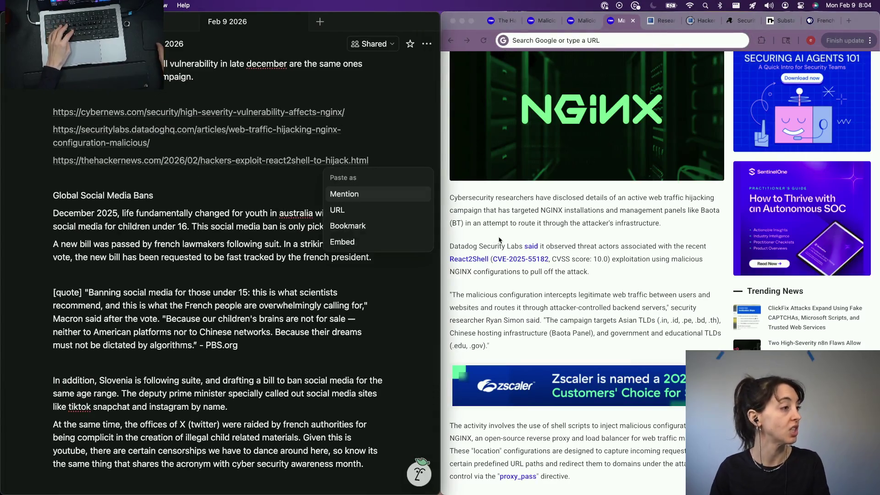
Close both NGINX article tabs, leaving The Hacker News homepage showing
left_click(594, 21)
key("ctrl+Tab")
left_click(595, 21)
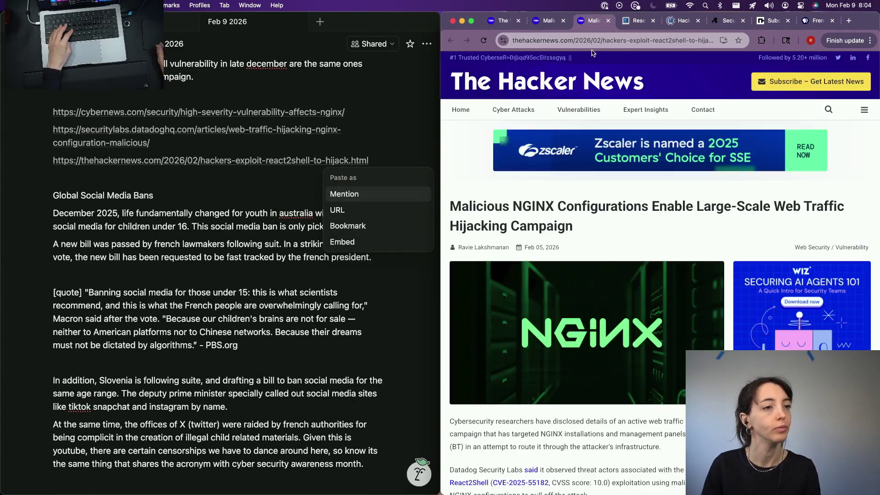
key("super+w")
left_click(558, 20)
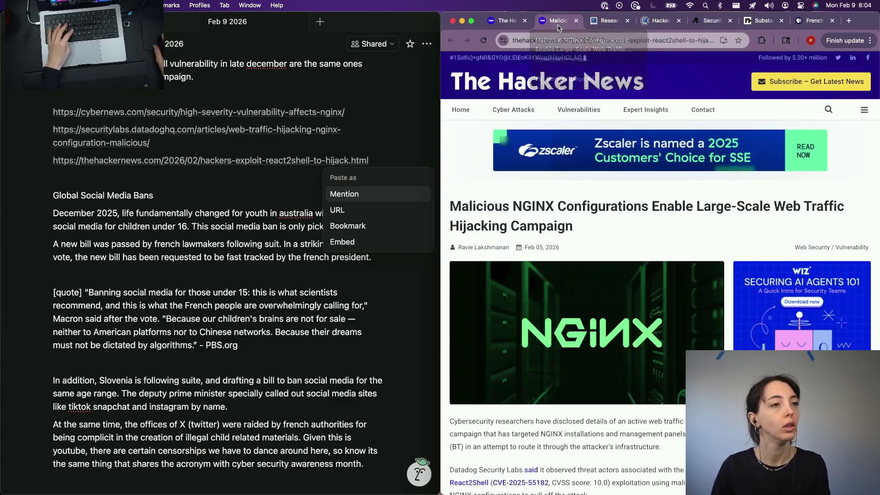
key("super+w")
left_click(512, 21)
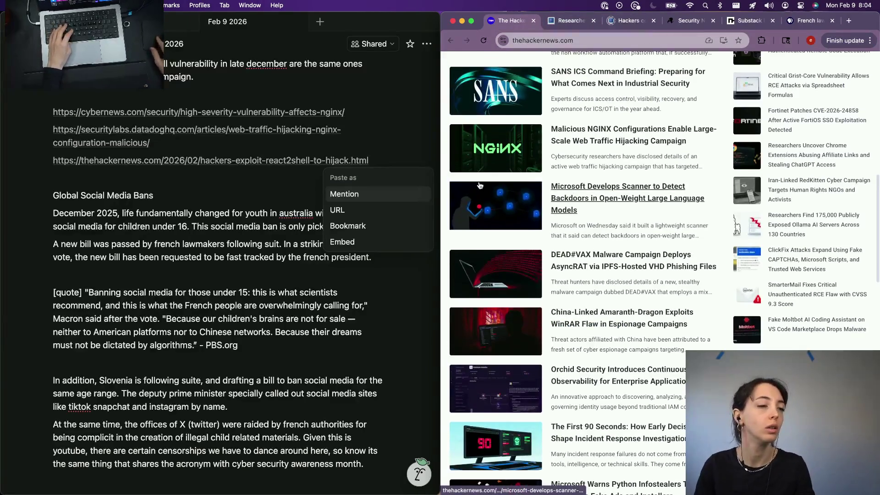
scroll(479, 185, "up", 10)
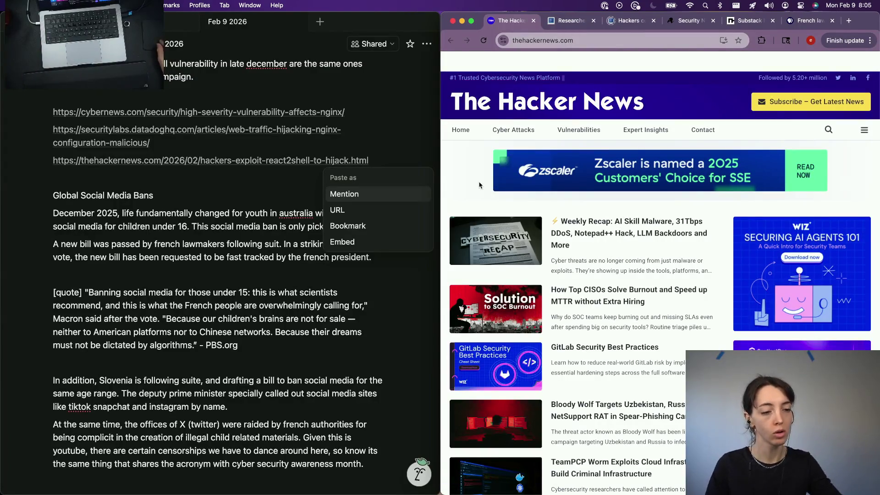
scroll(474, 192, "down", 3)
scroll(470, 195, "down", 4)
scroll(470, 195, "down", 1)
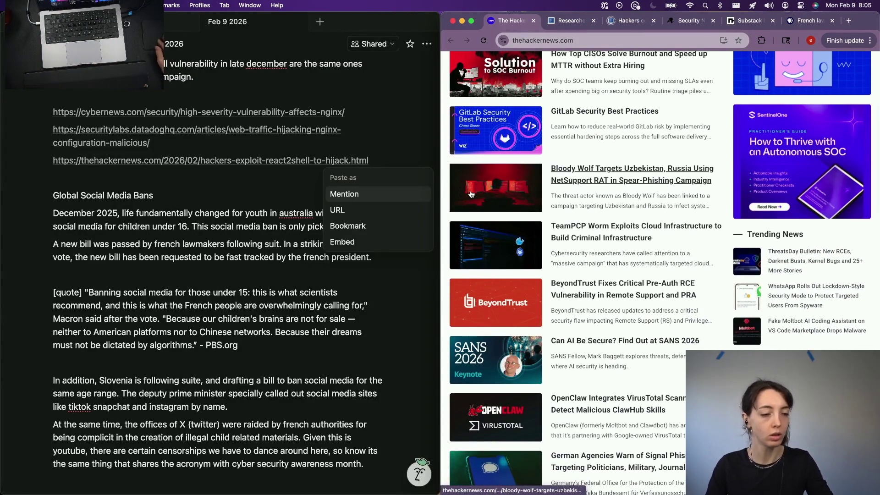
scroll(470, 194, "down", 5)
scroll(471, 195, "up", 1)
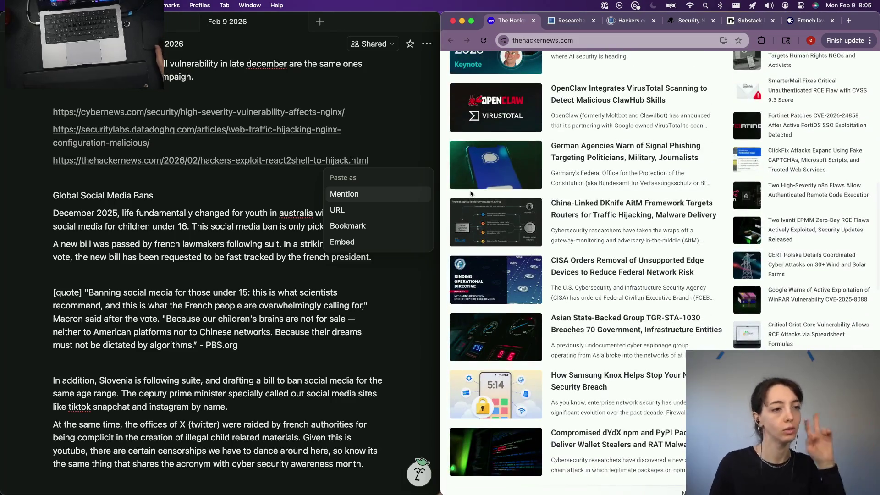
scroll(639, 211, "down", 2)
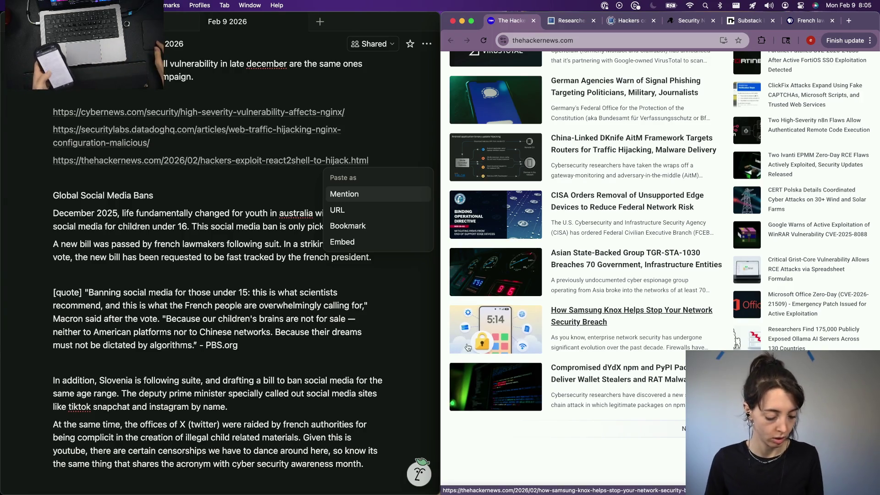
left_click(570, 42)
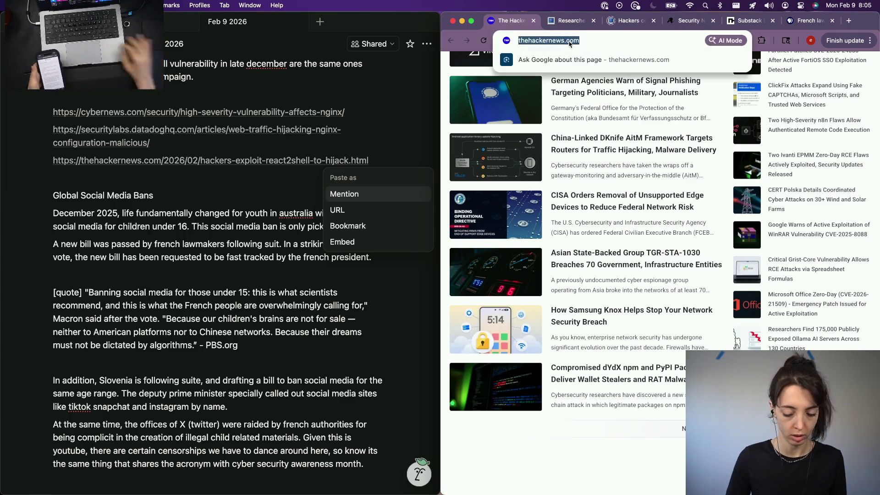
type("microsof")
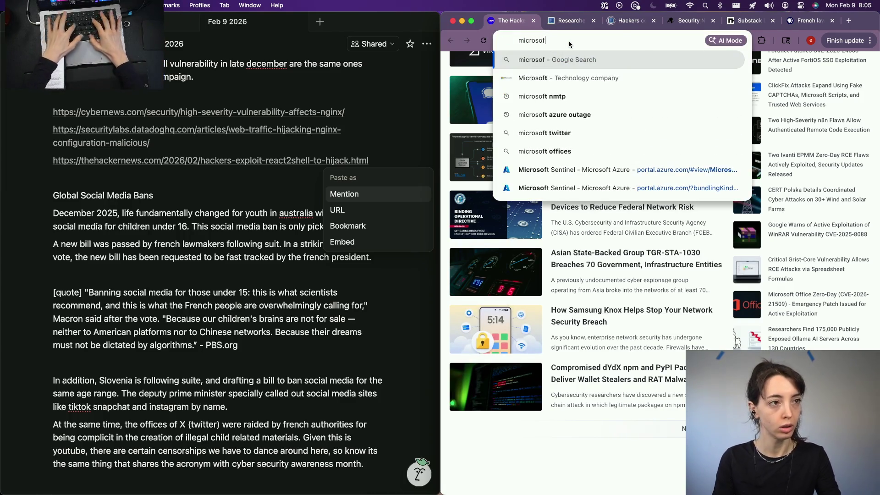
type("t qu")
Search 'microsoft code quality czar' and open the Medium, Reddit and Times of India results in background tabs
key("BackSpace")
key("BackSpace")
key("BackSpace")
type("c")
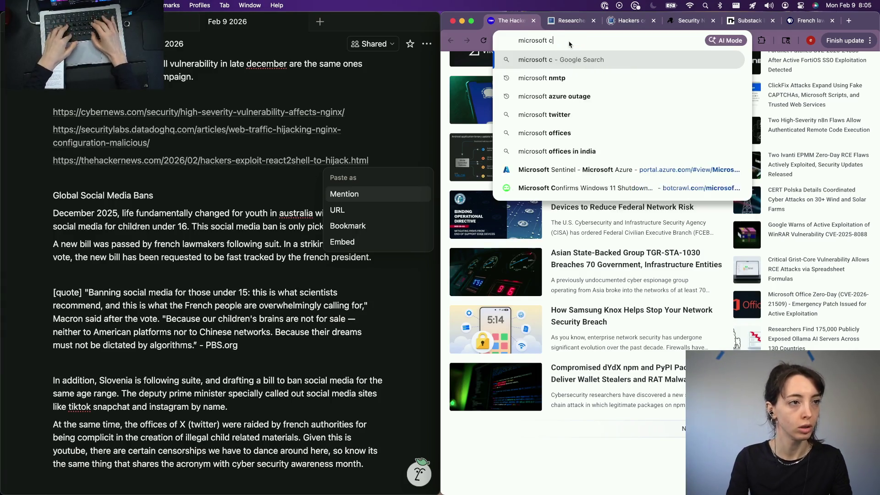
type("ode quality ")
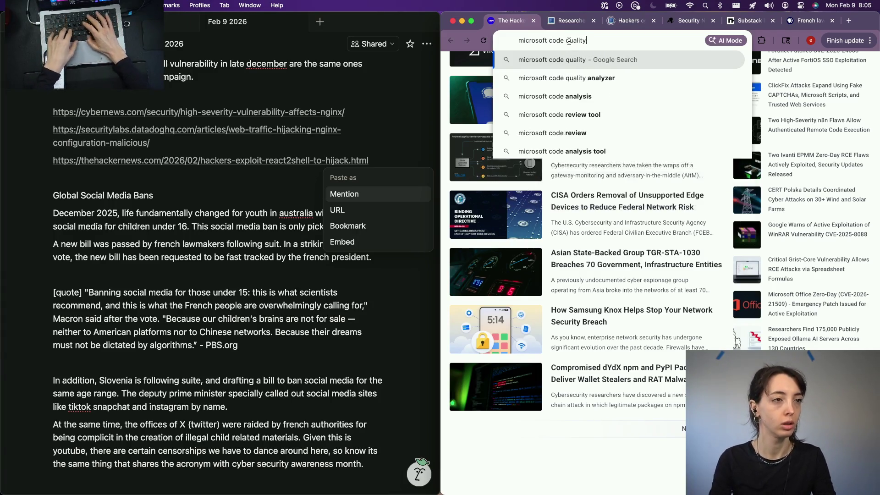
type("czar")
key("Return")
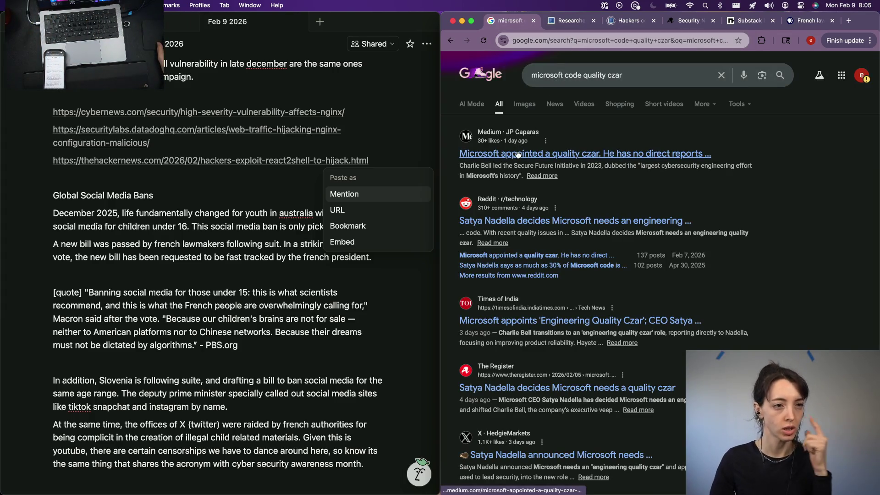
left_click(517, 154, "super")
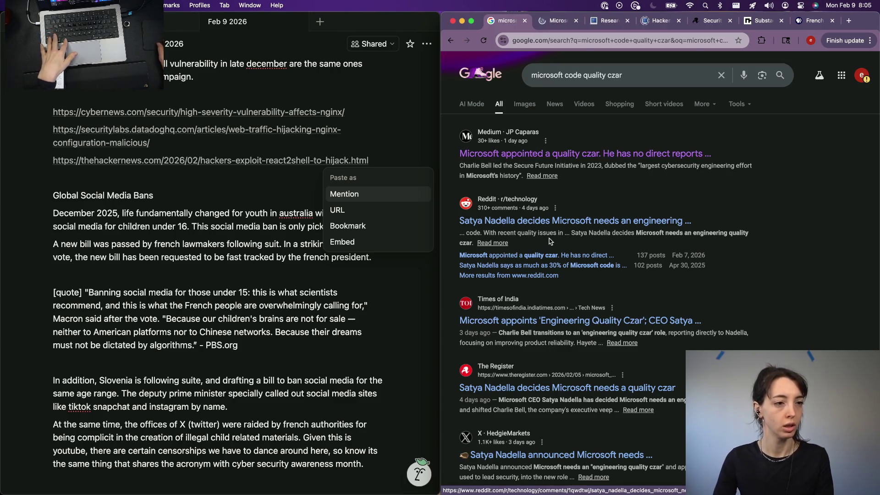
left_click(560, 221, "super")
left_click(519, 321, "super")
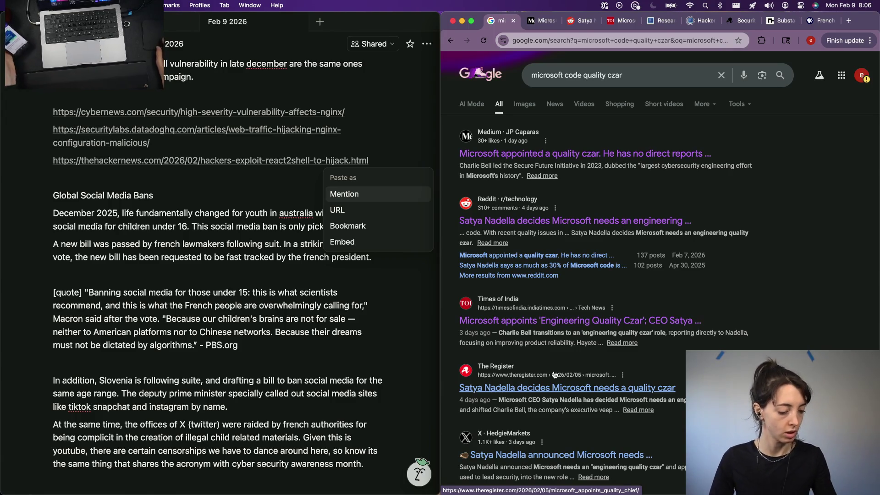
key("super+t")
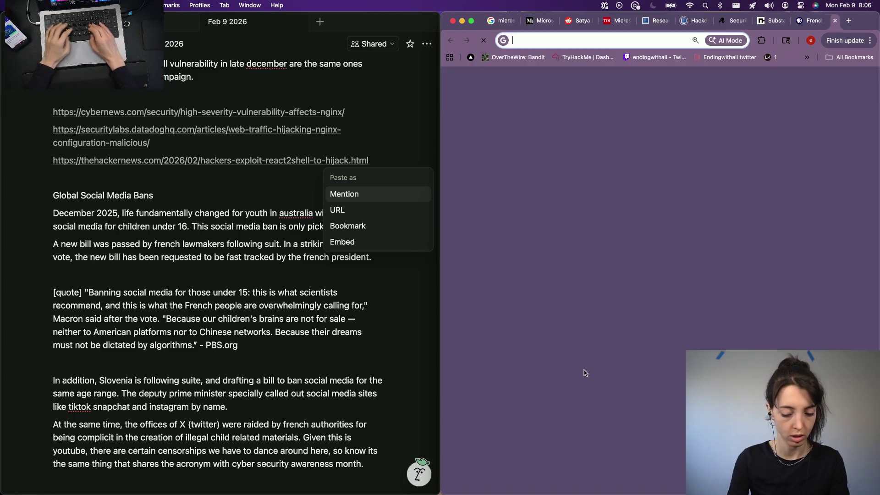
type("cloudflare kim")
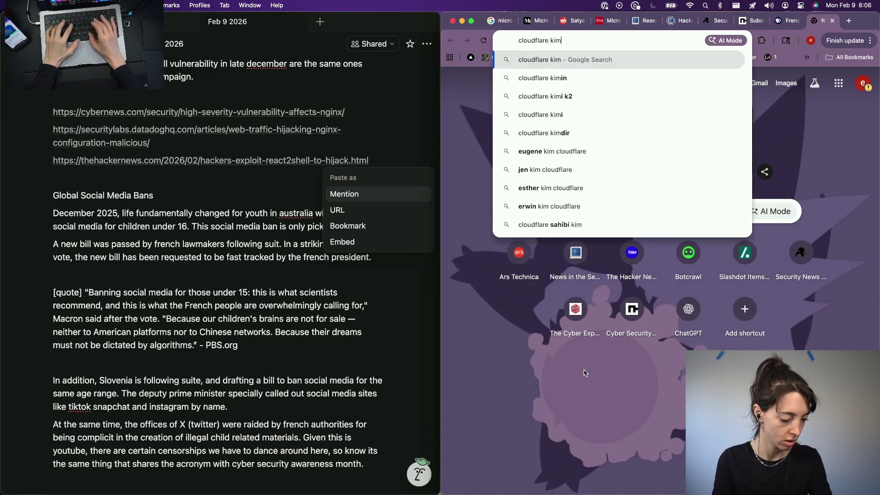
type("woo")
Search 'cloudflare kimwolf botnet' and check the Cloudflare 2025 Q4 DDoS report
key("BackSpace")
type("lf botnet")
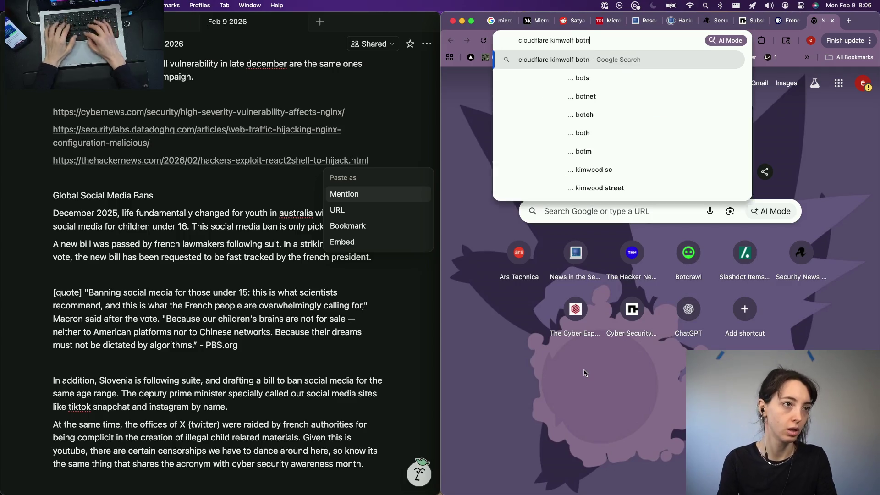
key("Return")
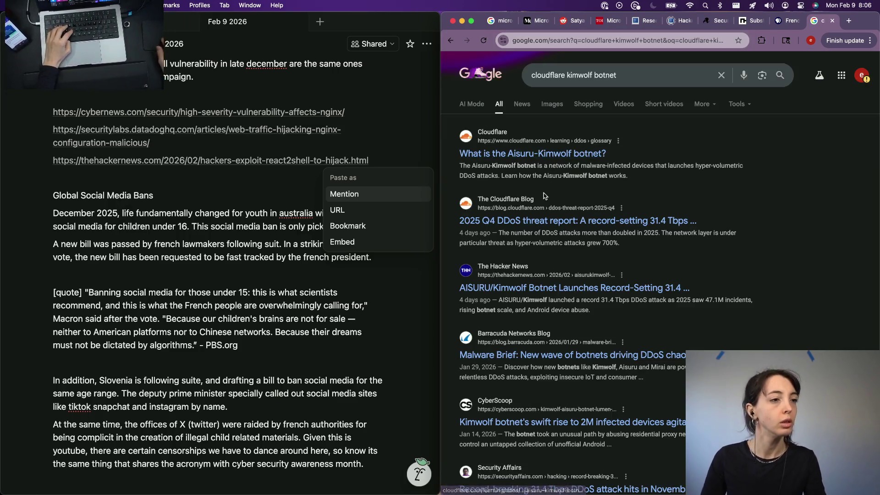
left_click(535, 221)
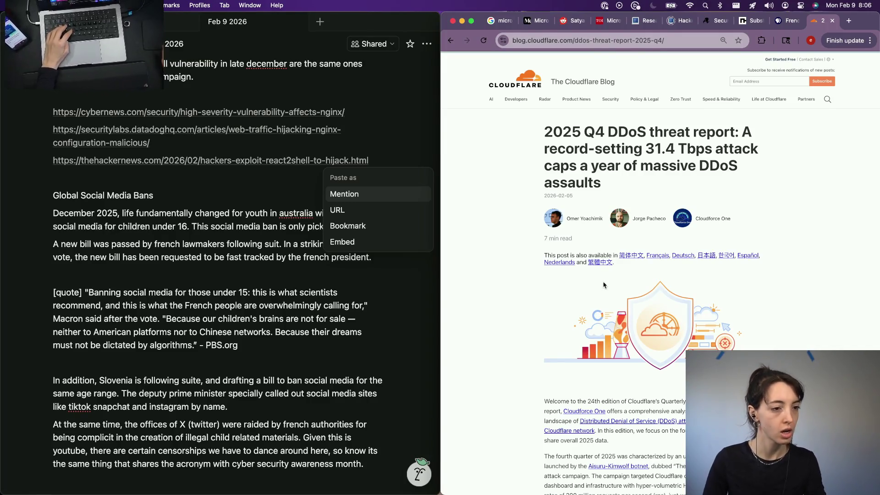
scroll(604, 284, "down", 10)
scroll(603, 284, "down", 5)
scroll(604, 284, "down", 5)
key("super+Left")
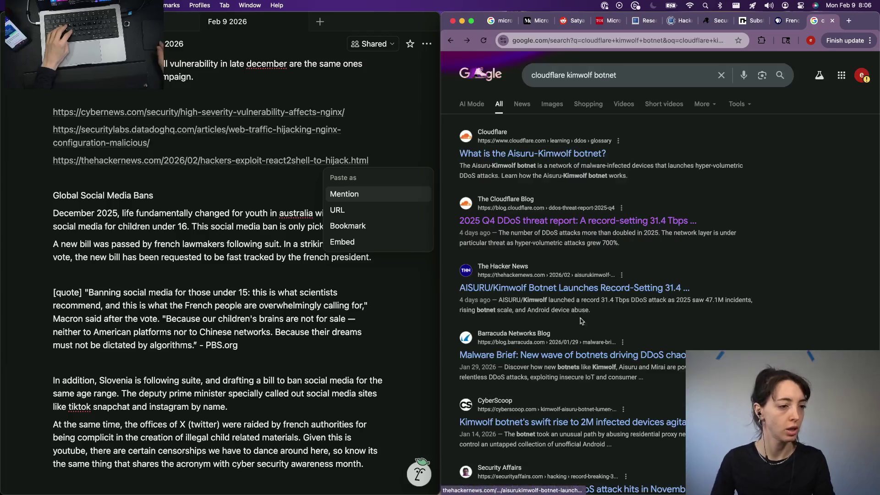
Open The Hacker News AISURU/Kimwolf 31.4 Tbps DDoS article and return to Notion
left_click(513, 289)
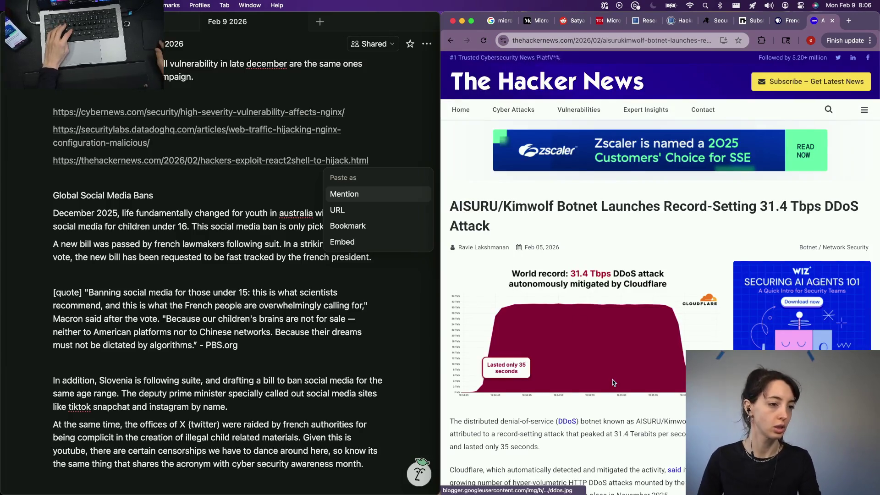
scroll(612, 382, "down", 5)
scroll(612, 382, "down", 3)
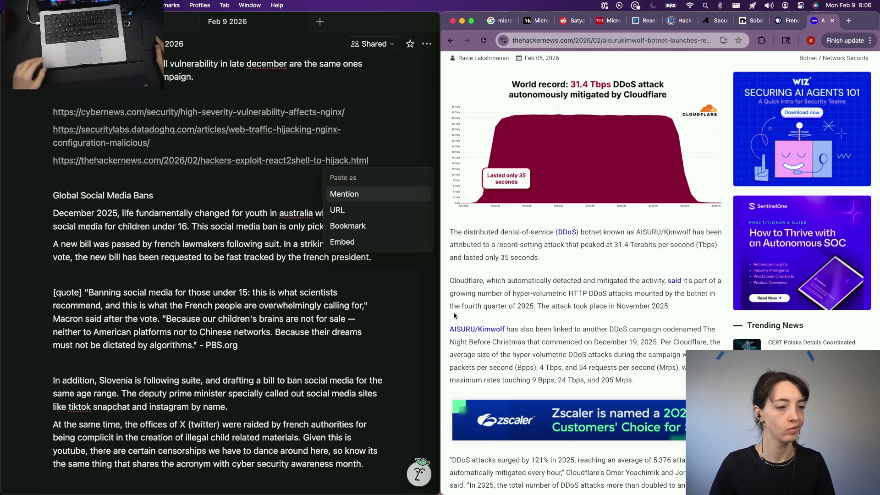
key("super+Tab")
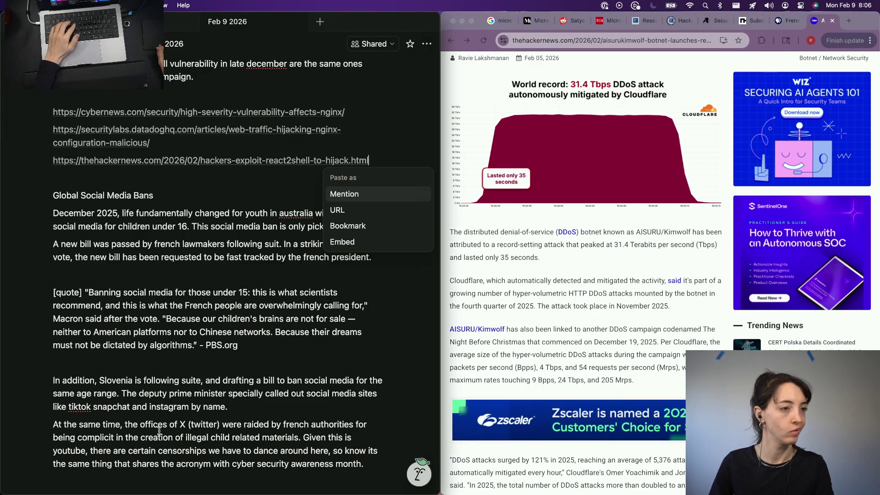
Keep the pasted link as plain text, delete the extra blank lines and start a new line below the links
key("Escape")
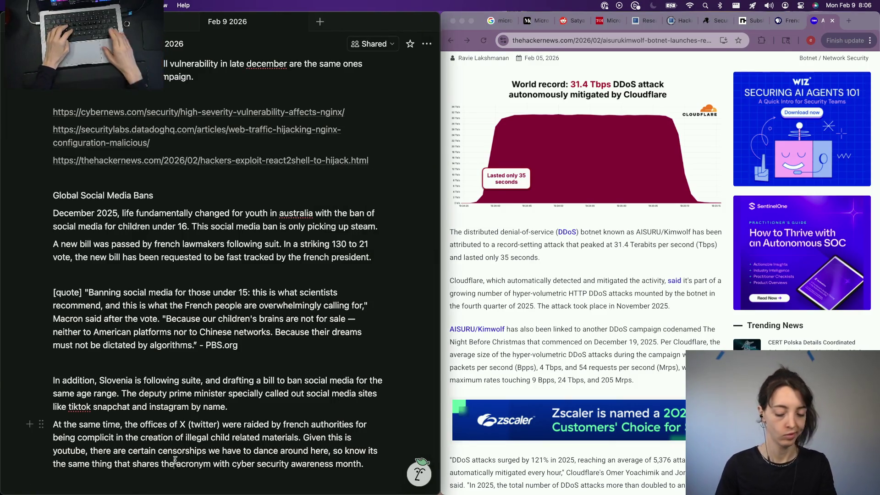
scroll(175, 461, "down", 2)
left_click(56, 434)
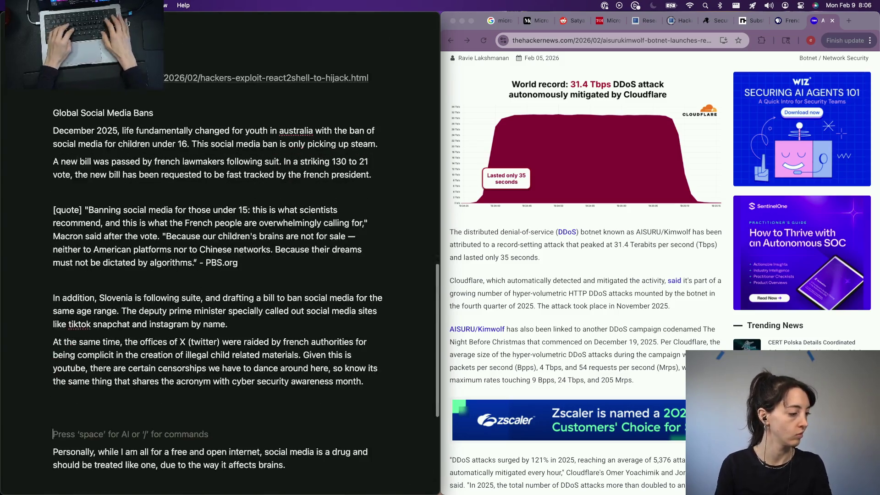
key("BackSpace")
key("BackSpace")
scroll(220, 275, "down", 2)
scroll(220, 276, "down", 3)
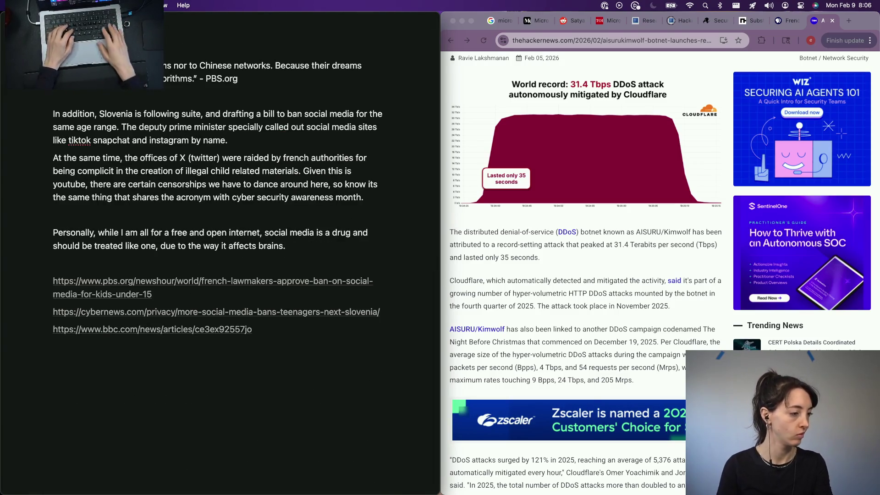
key("Down")
key("Down")
key("Down")
key("Down")
key("Down")
key("Down")
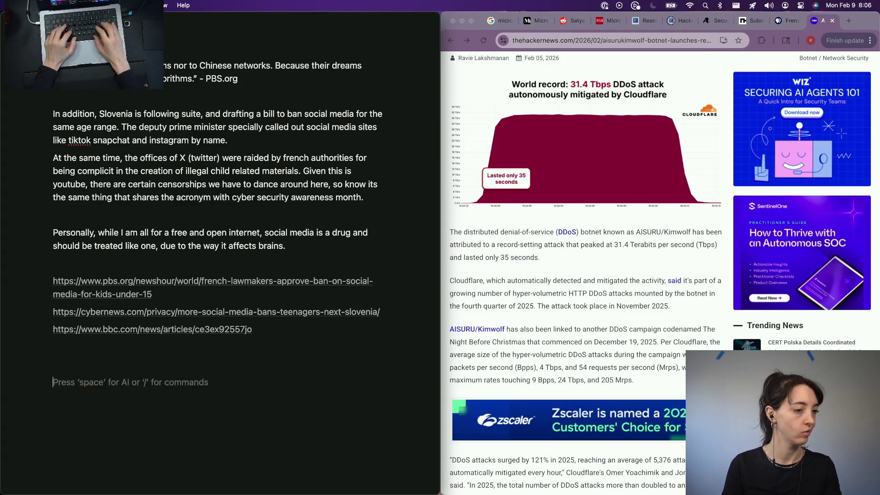
type("Cloud")
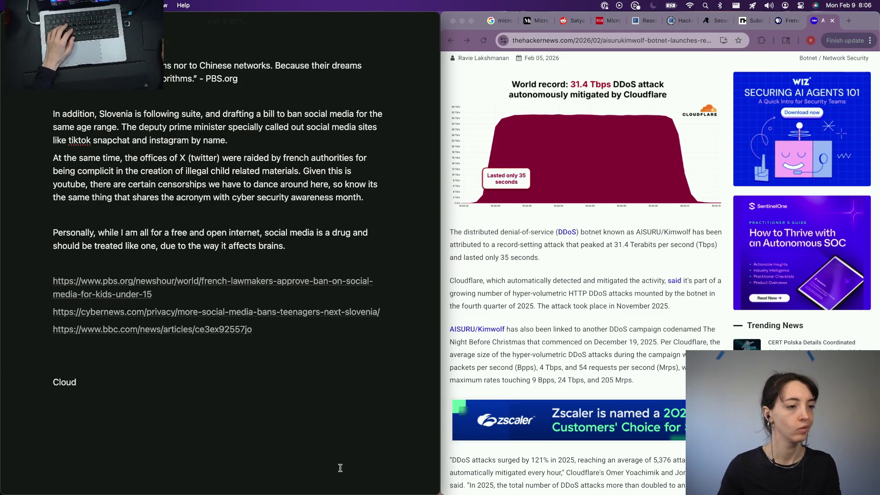
Review the botnet article's opening and Cloudflare mitigation paragraphs, then clear the word 'Cloud' in the notes
left_click(465, 248)
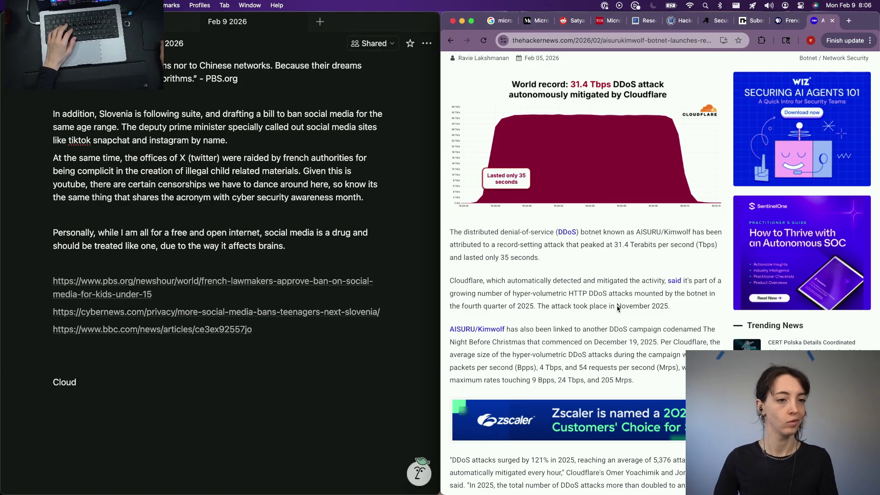
triple_click(465, 250)
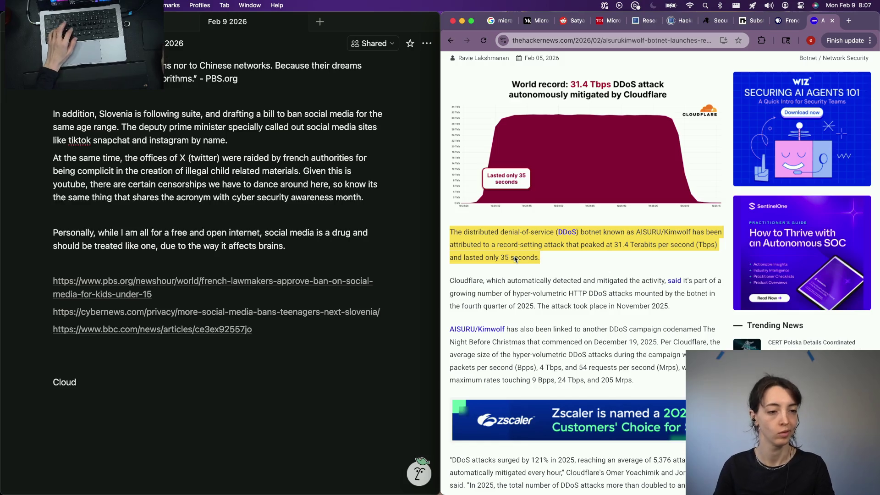
triple_click(595, 291)
left_click(583, 299)
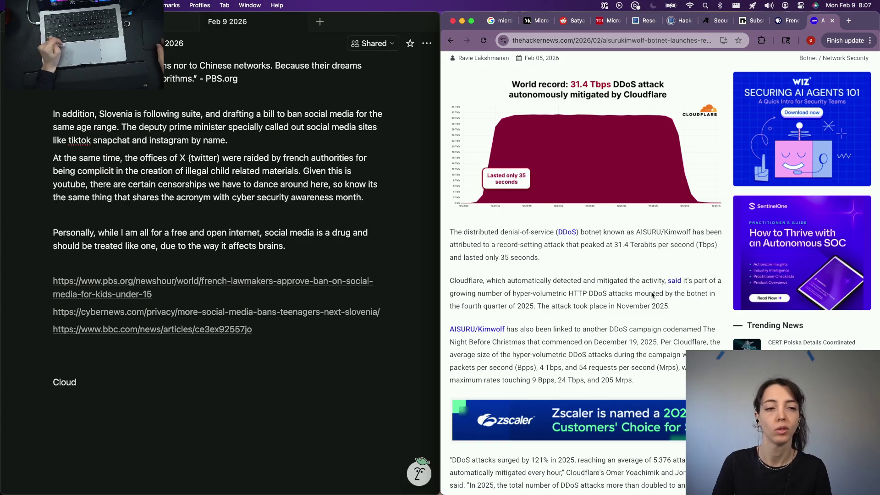
triple_click(518, 301)
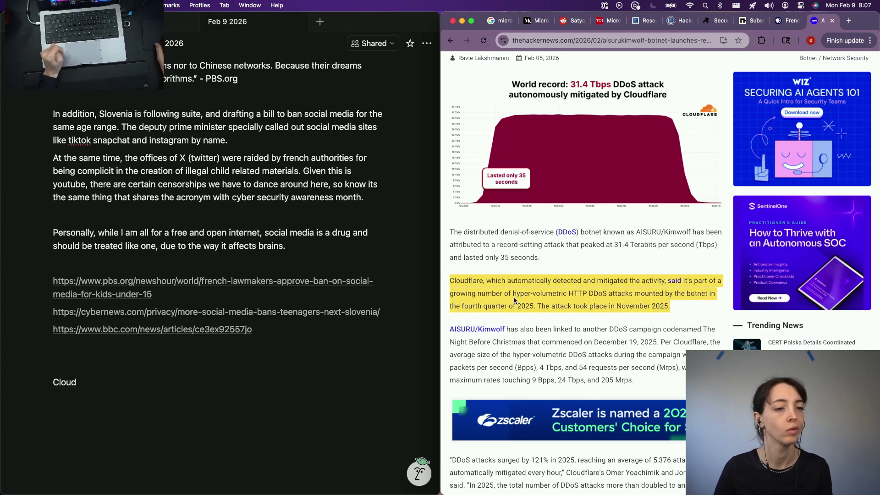
left_click(517, 301)
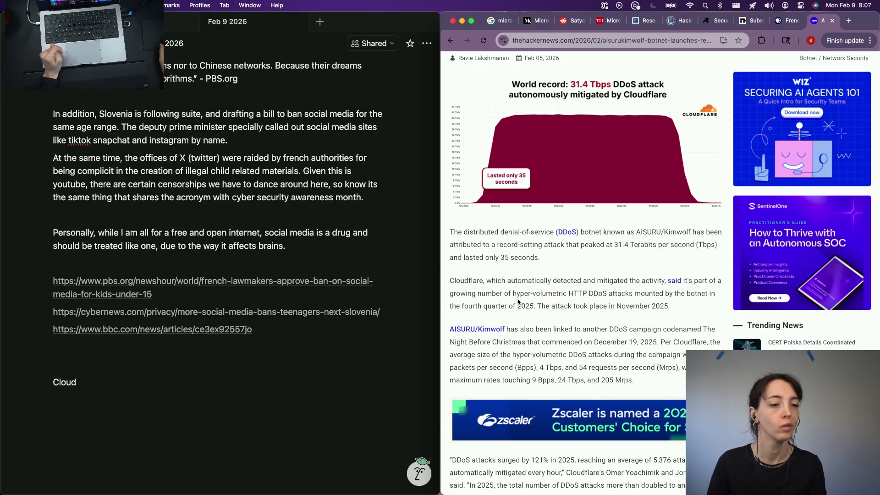
left_click(203, 386)
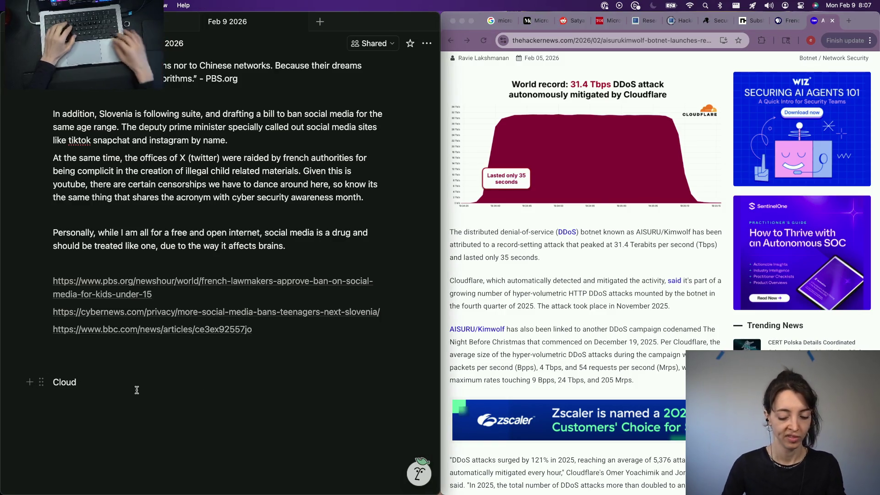
key("BackSpace")
key("BackSpace")
key("BackSpace")
key("BackSpace")
key("BackSpace")
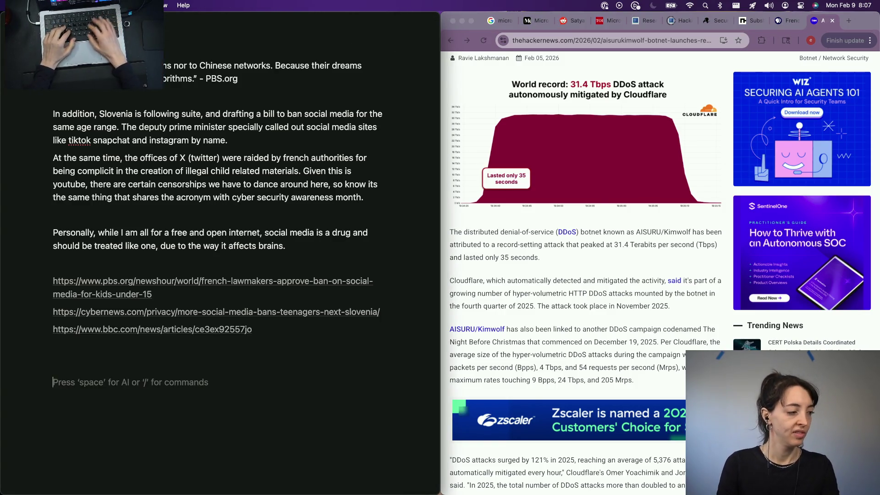
type("Massive Bo")
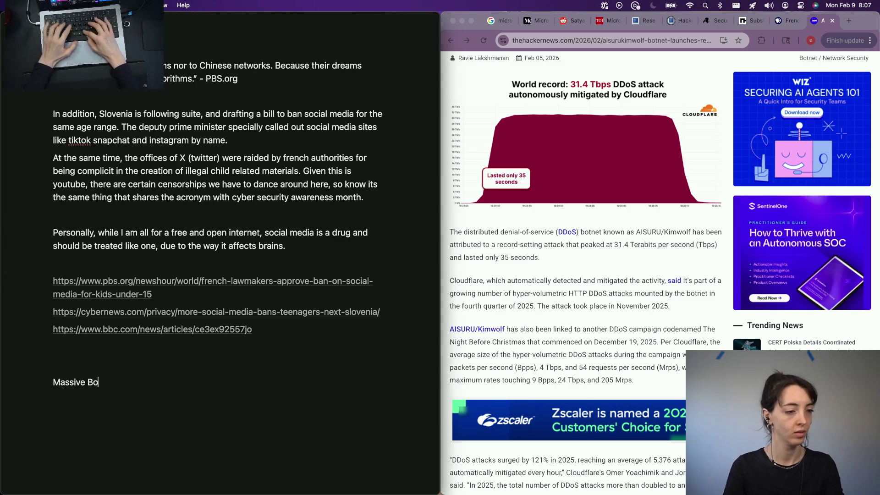
type("tnet")
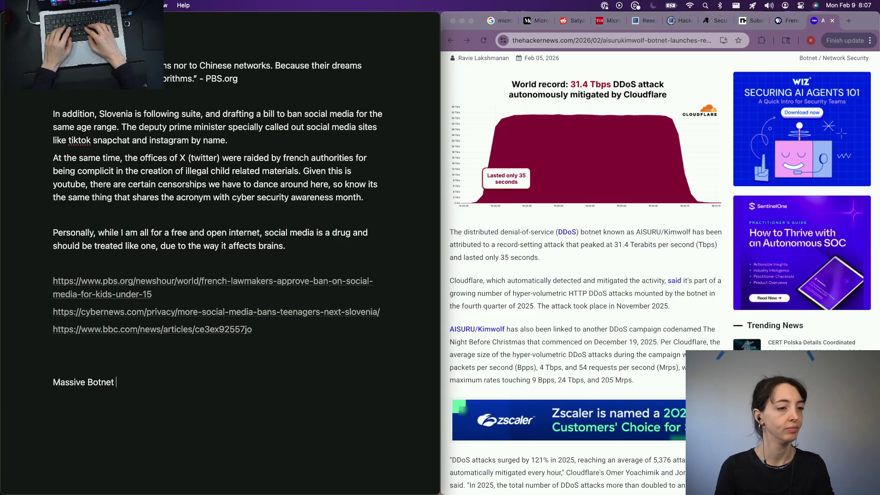
type("DO")
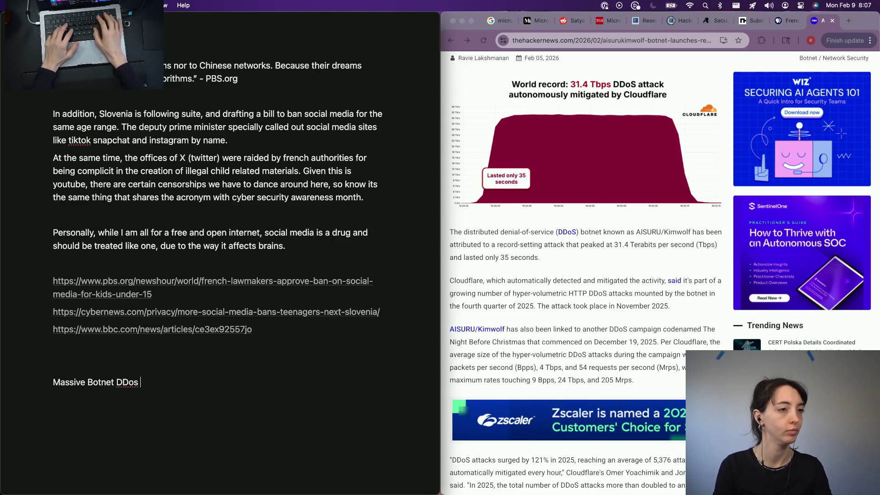
type("ed")
Rewrite the 'Other News You Should Know' heading text cleanly
key("Return")
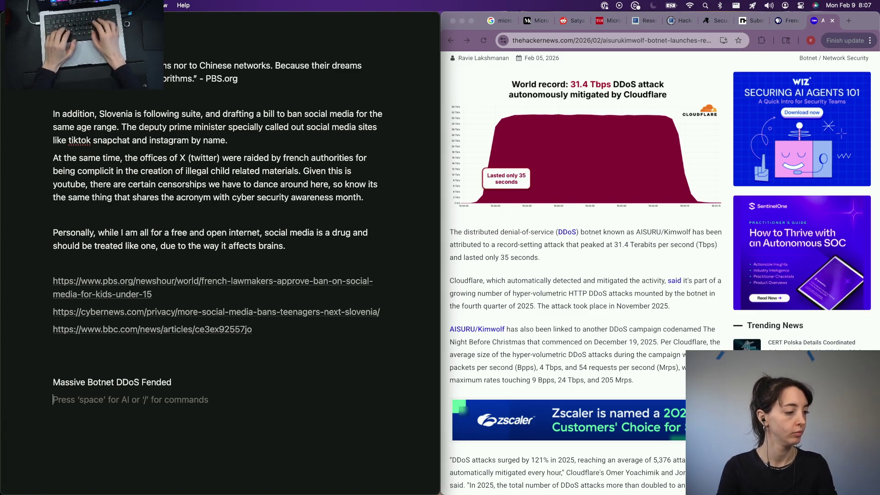
key("BackSpace")
key("super+BackSpace")
type("O")
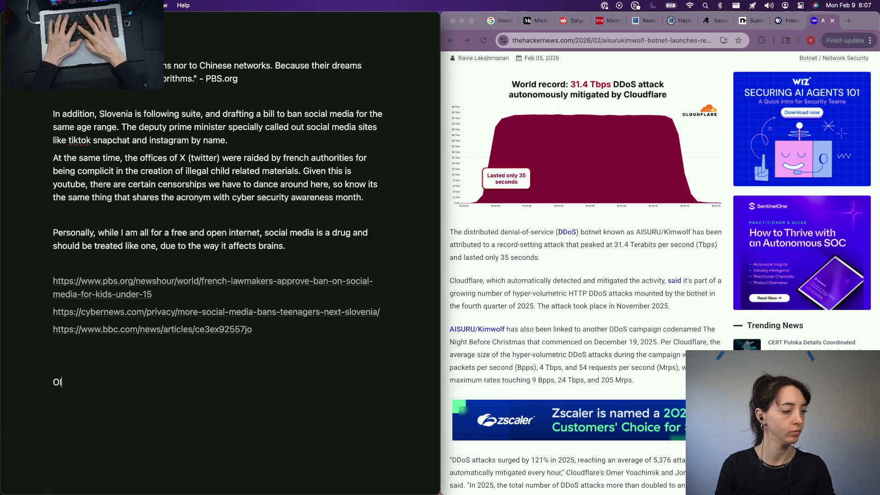
type("Cy be")
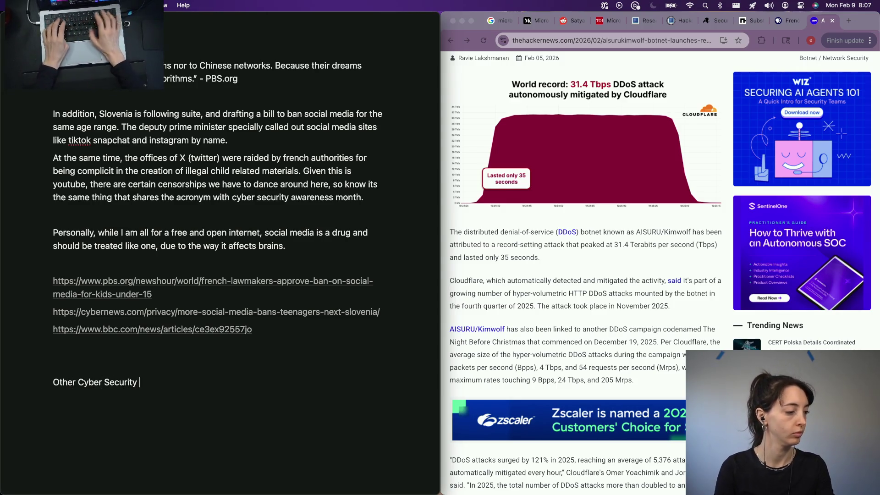
type("ur Sh")
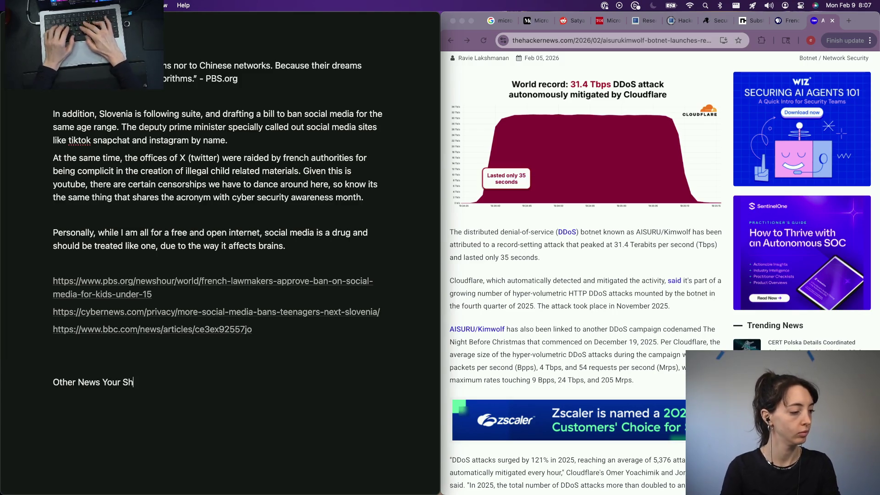
key("BackSpace")
key("BackSpace")
key("BackSpace")
key("BackSpace")
type(" Should Know")
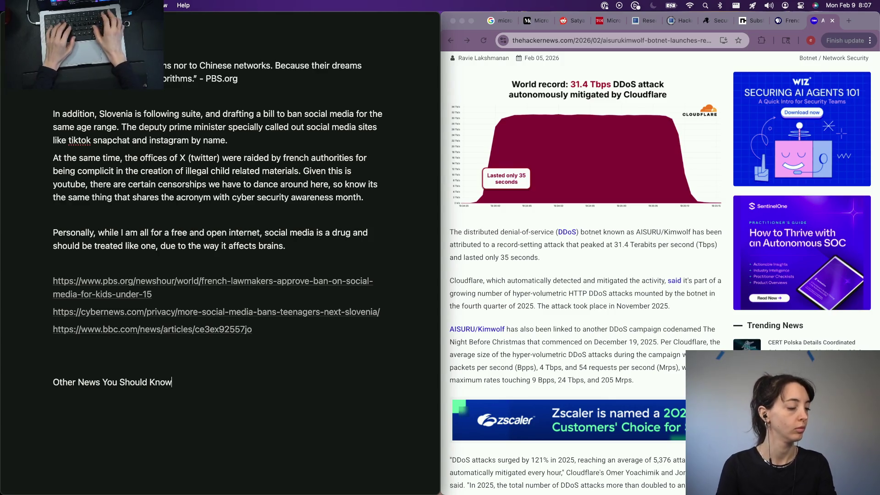
Write the sentence on Cloudflare mitigating Kimwolf's 31.4 Tbps November 2025 DDoS
key("Return")
type("In 2025, cl")
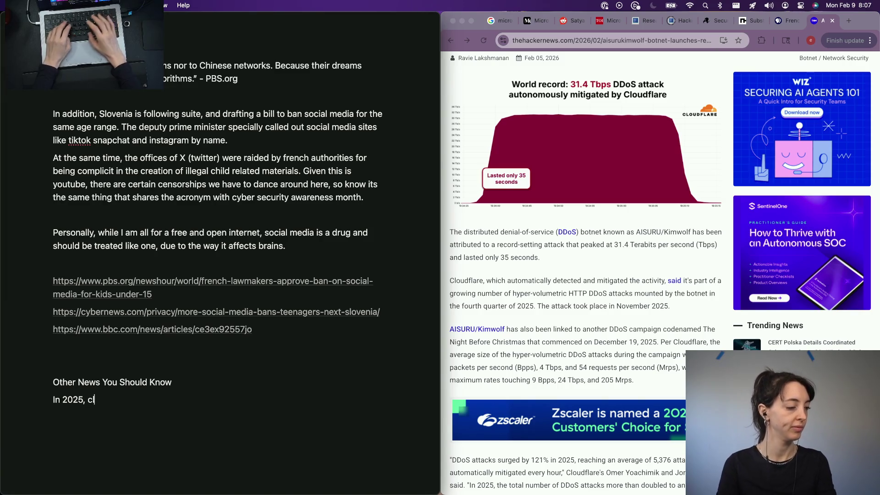
key("BackSpace")
key("BackSpace")
key("BackSpace")
type("In ")
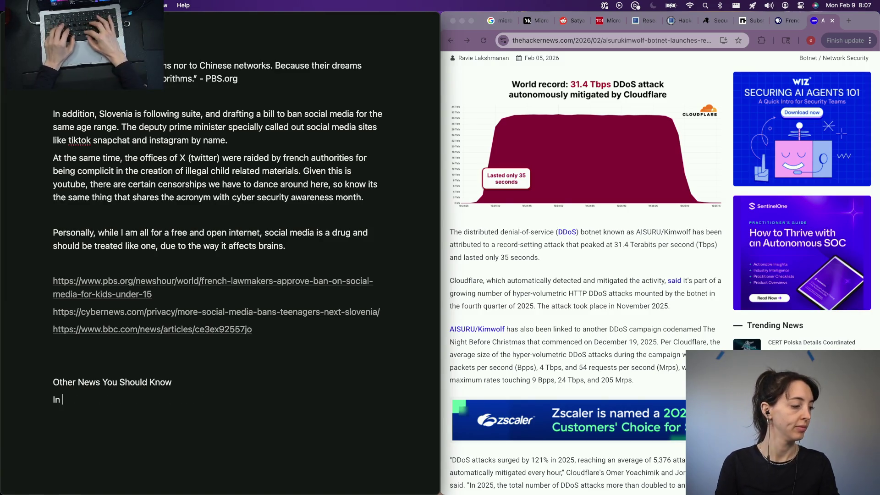
type("November 2025, loudfl")
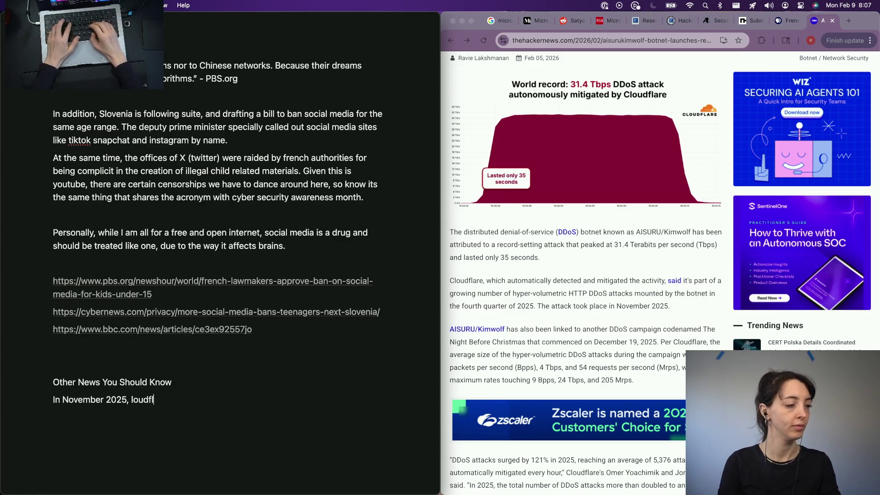
key("BackSpace")
key("BackSpace")
key("BackSpace")
key("BackSpace")
key("BackSpace")
key("BackSpace")
type("cloudflare")
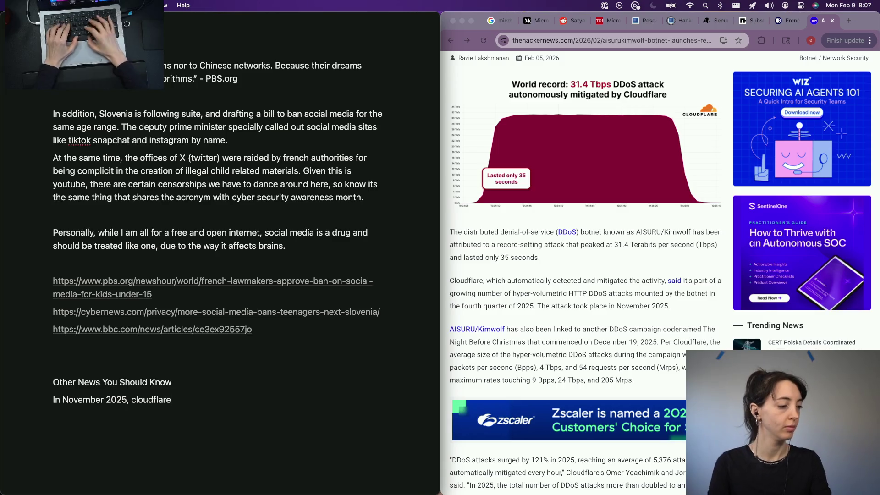
type(" mitigated an ")
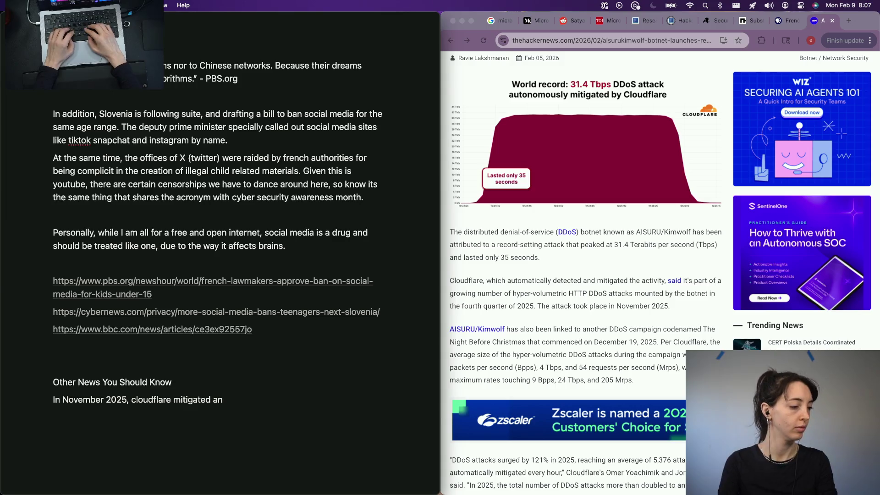
type("ddos attack")
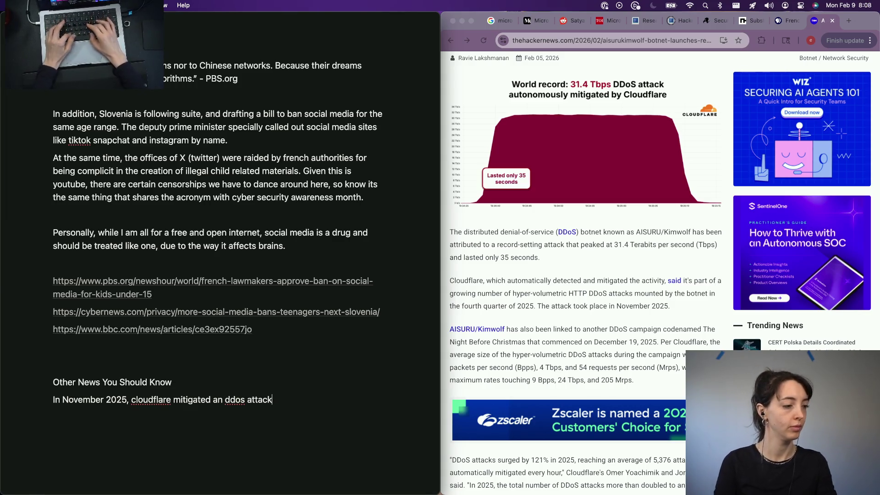
type(" from the Kimwol")
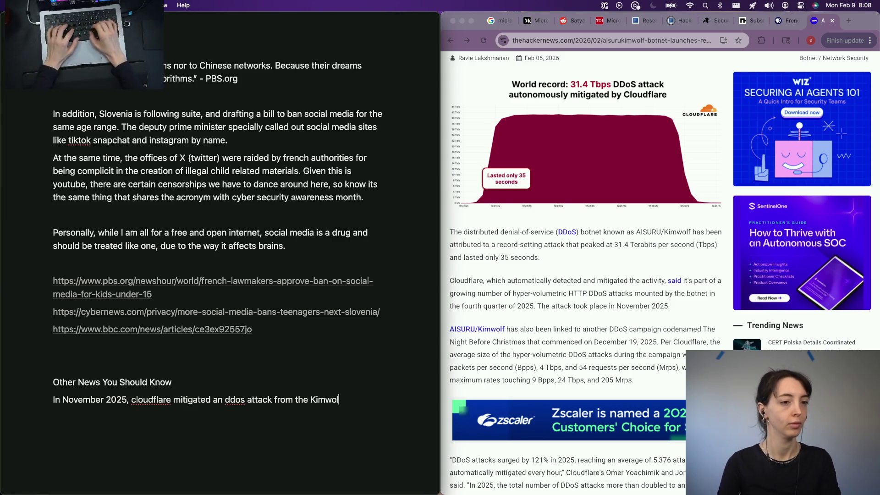
type("f botnet,")
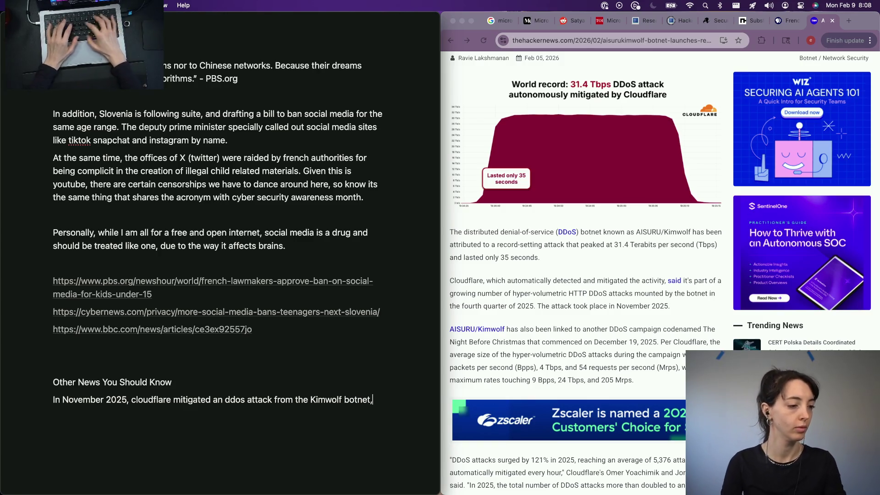
type(" which peaked at 31.4 tb")
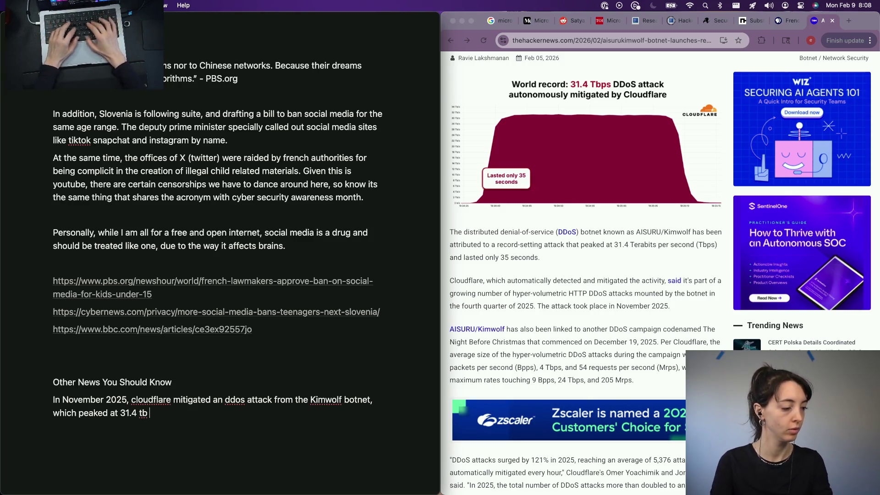
type("per second.")
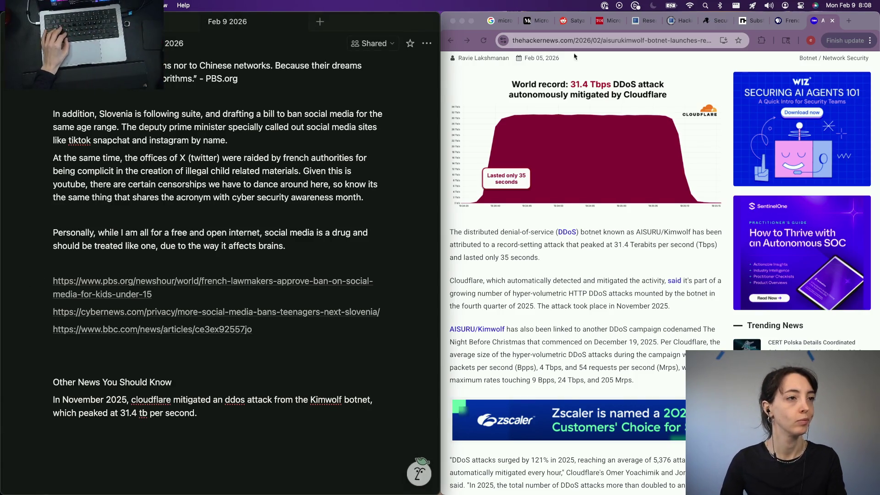
key("super+Tab")
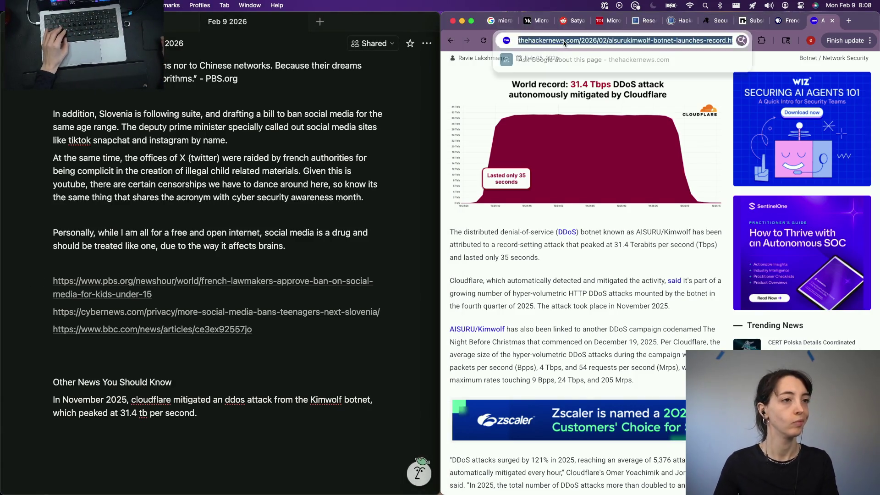
Add The Hacker News Kimwolf article URL as a plain link on its own line below the sentence
key("super+l")
key("super+c")
key("super+Tab")
key("Return")
key("super+v")
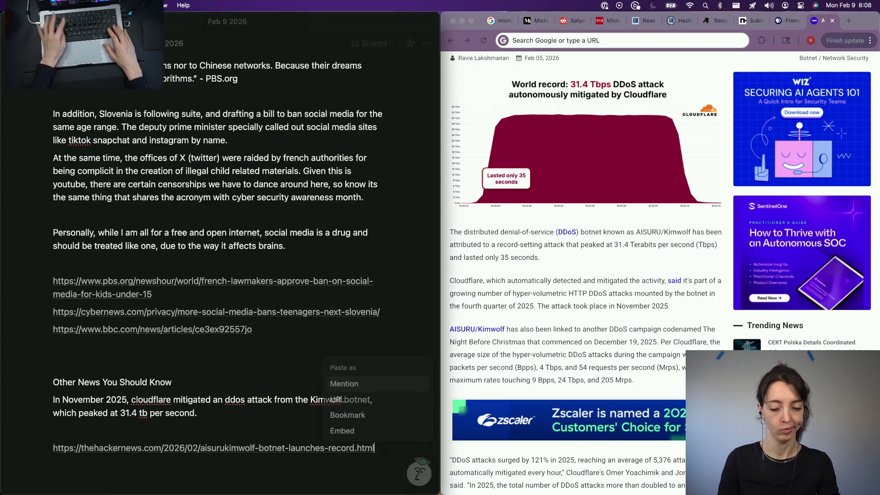
key("Escape")
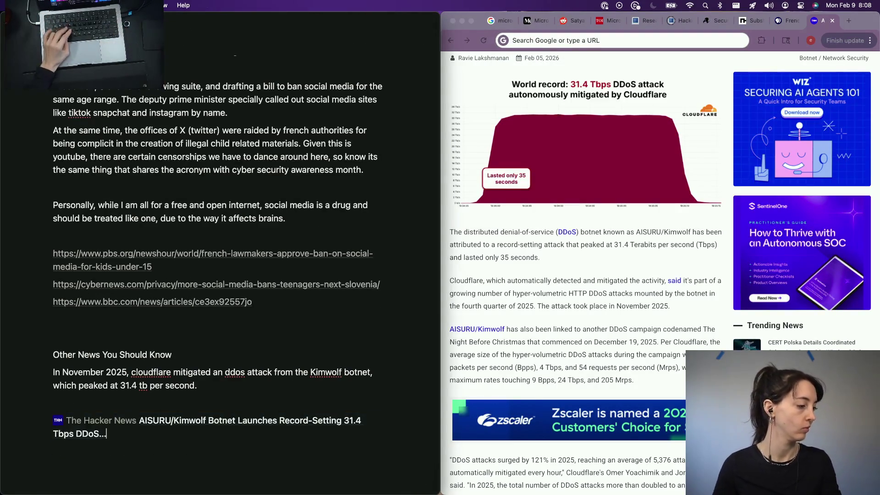
key("super+z")
scroll(213, 261, "down", 3)
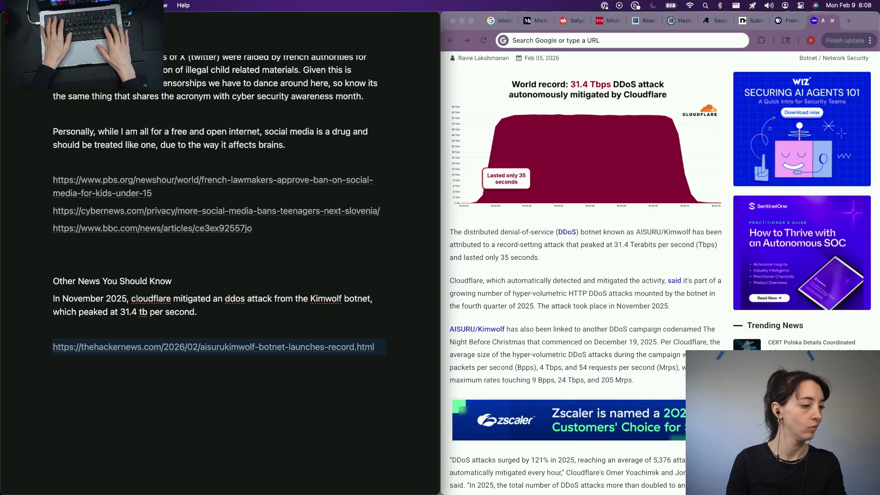
key("Return")
Bring up the Cybernews Substack breach article and grab its address, then return to the notes
key("super+Tab")
key("super+1")
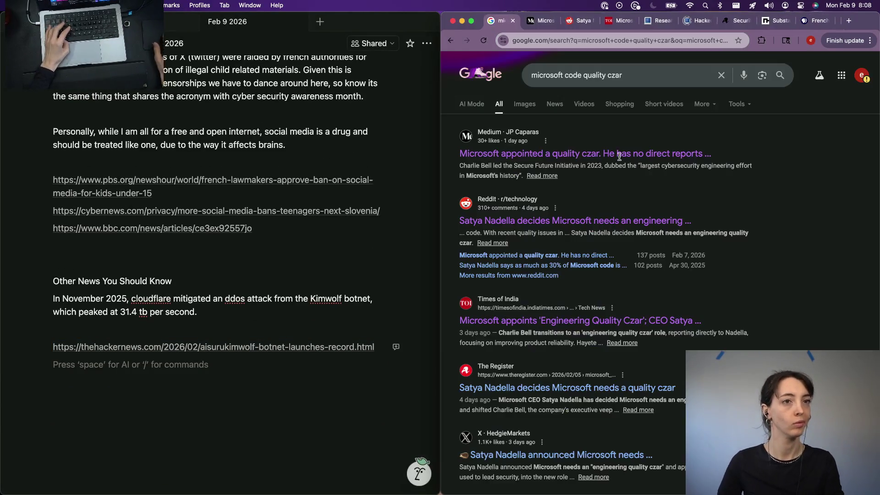
scroll(530, 302, "down", 2)
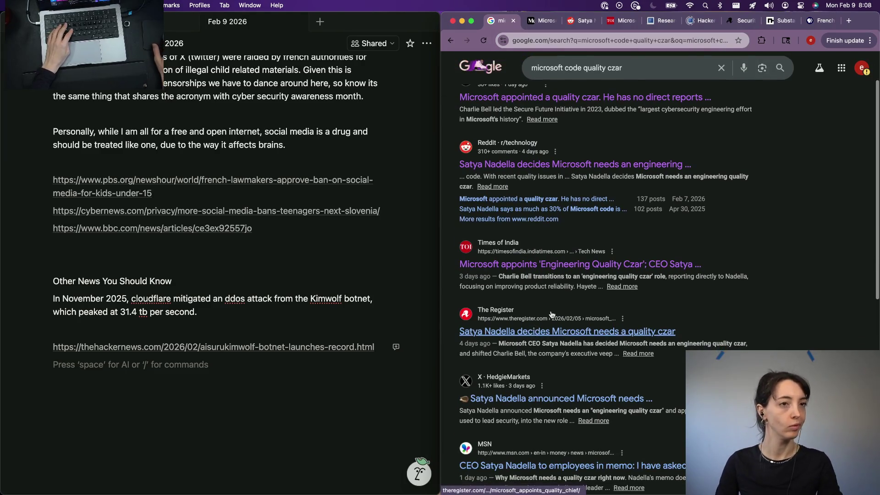
left_click(779, 22)
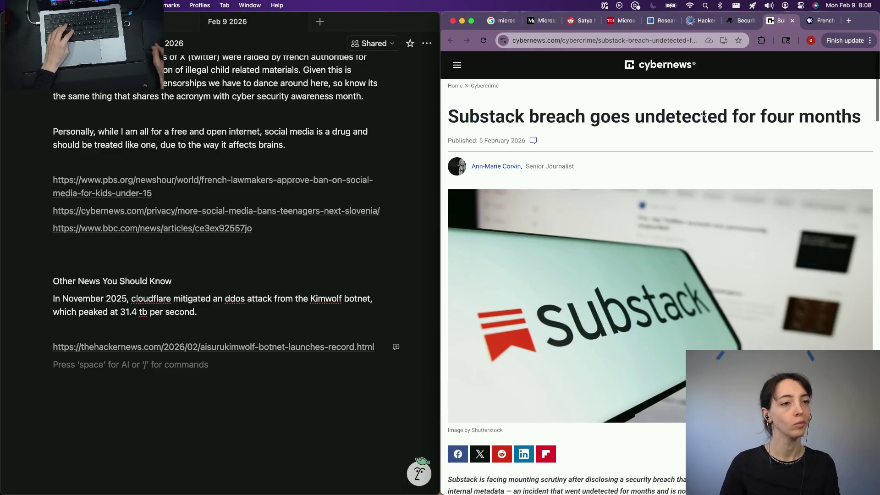
key("super+l")
left_click(117, 337)
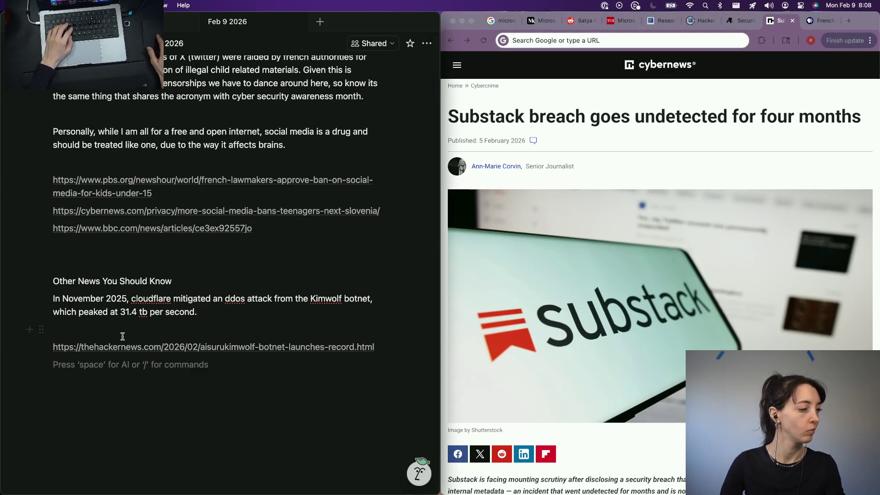
Write that Substack announced a data breach that went undetected for four months
key("Return")
type("Subst")
key("alt+BackSpace")
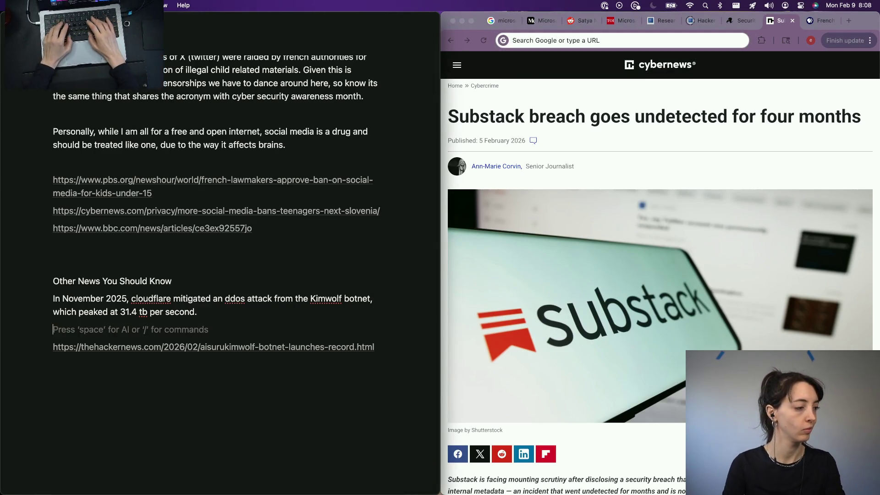
type("Popular blo")
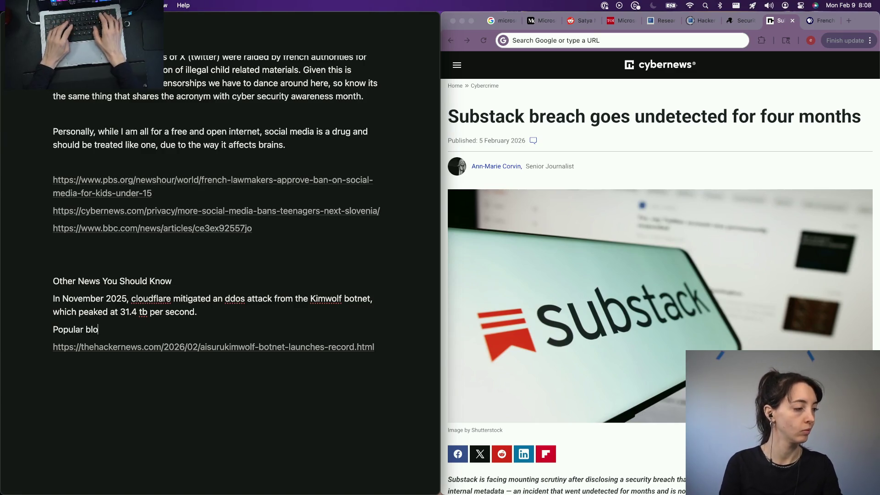
key("BackSpace")
key("BackSpace")
key("BackSpace")
type("micro and")
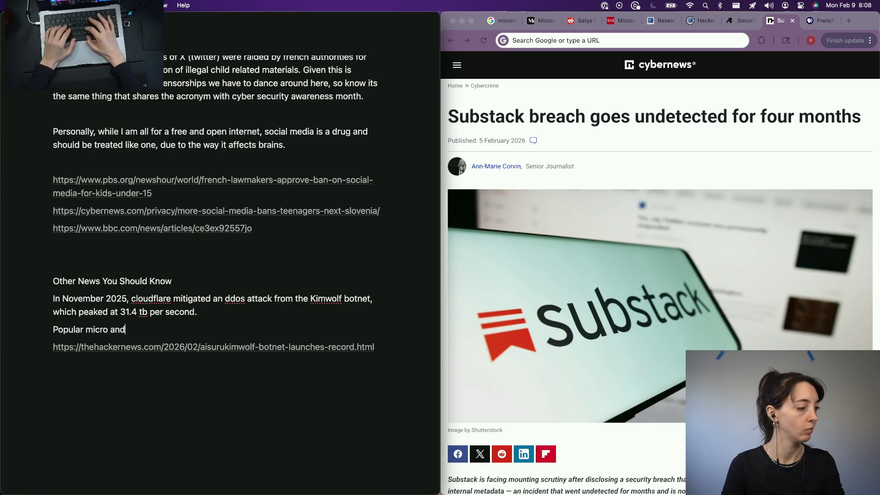
type(" macroblogging platform substack had")
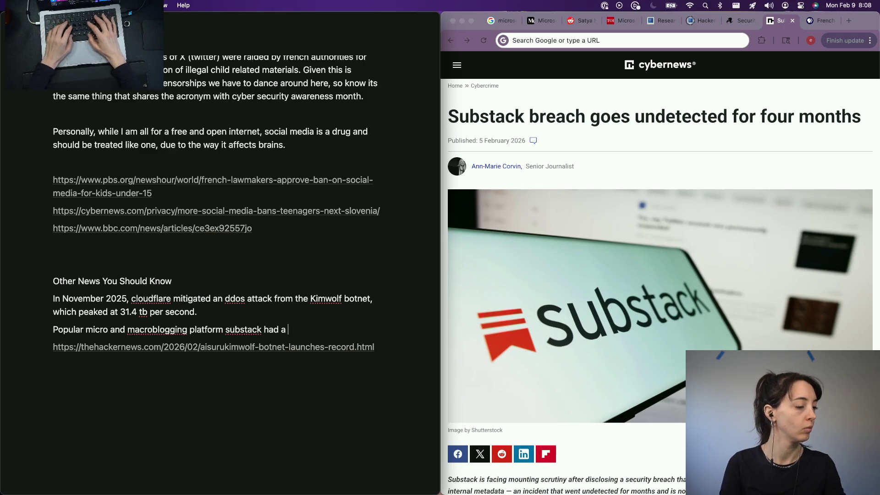
type("abre")
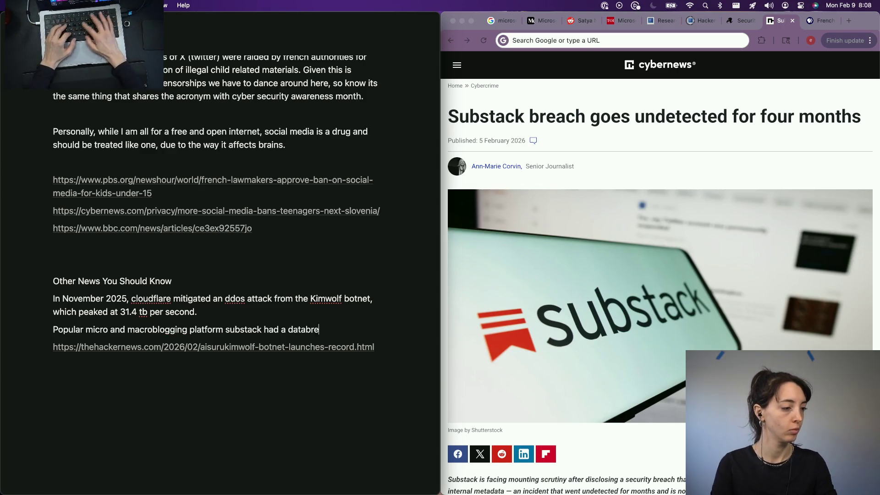
type("ach th")
key("alt+BackSpace")
key("alt+BackSpace")
key("alt+BackSpace")
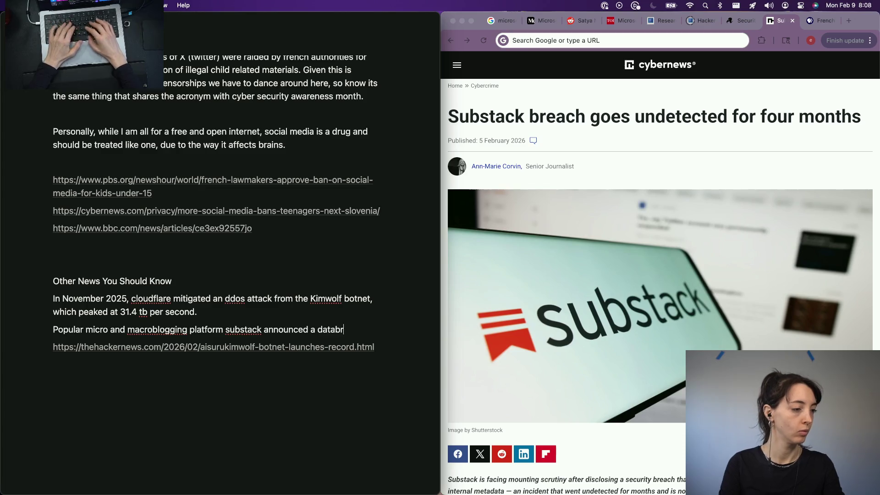
type("at last")
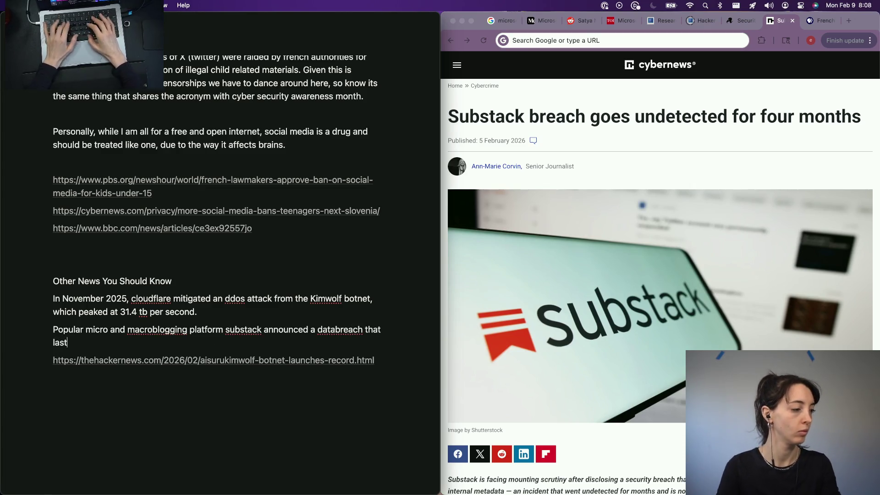
type("ed 4")
key("BackSpace")
type("month")
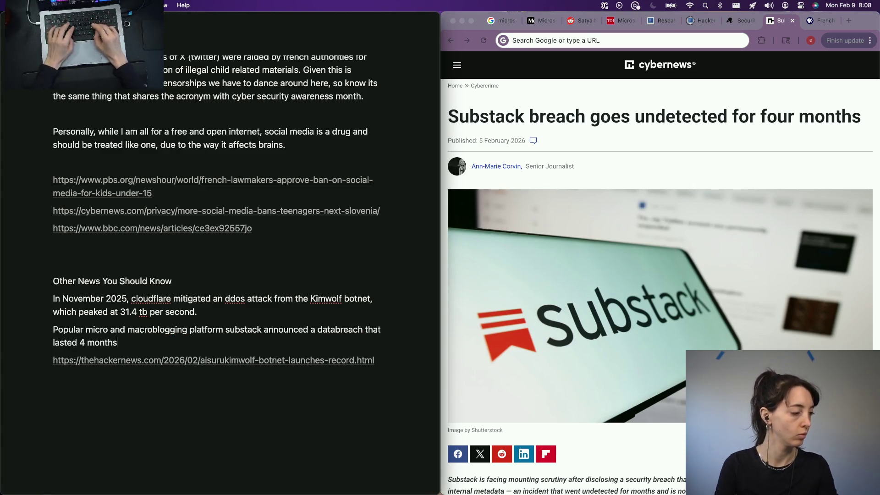
type("s")
key("alt+BackSpace")
key("alt+BackSpace")
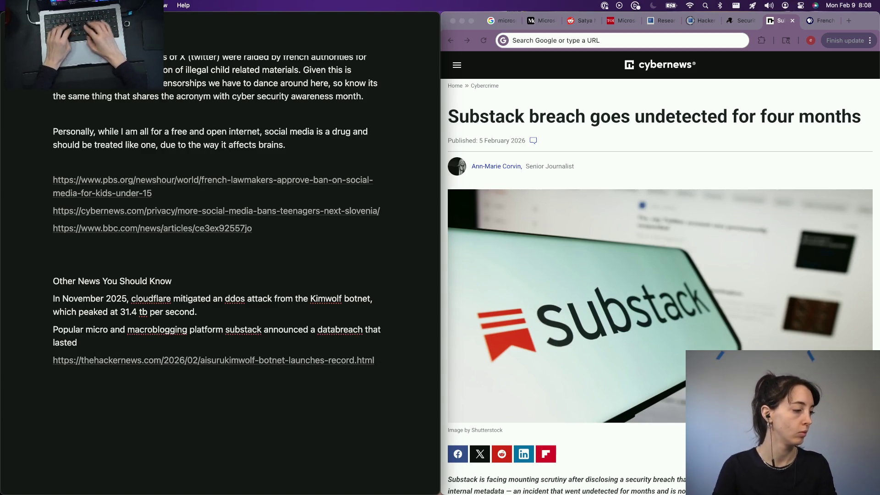
key("alt+BackSpace")
type("took ")
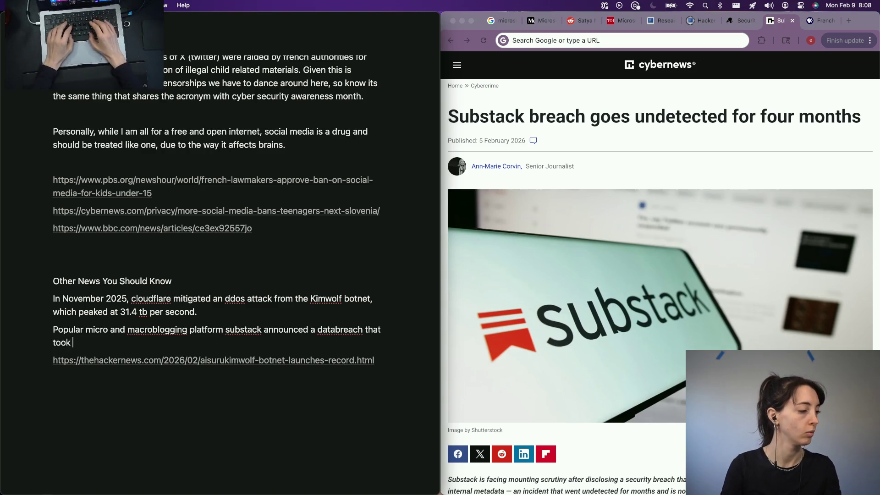
type("place undetected")
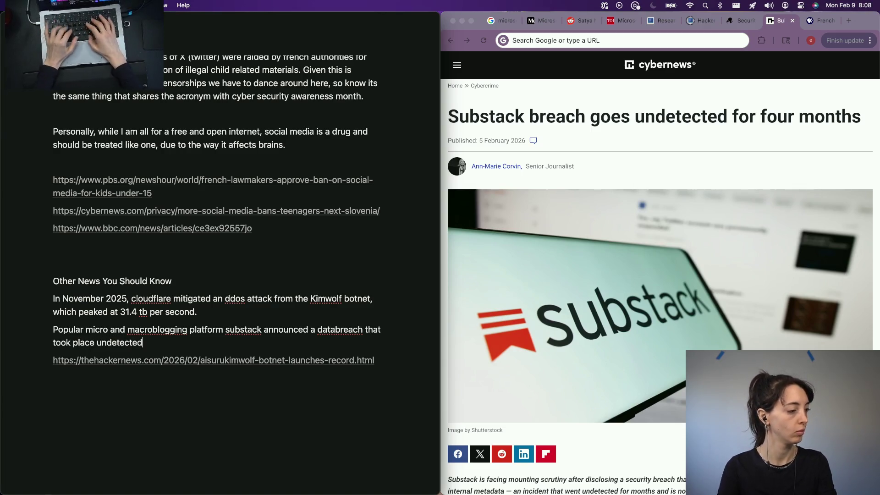
type(" for four months")
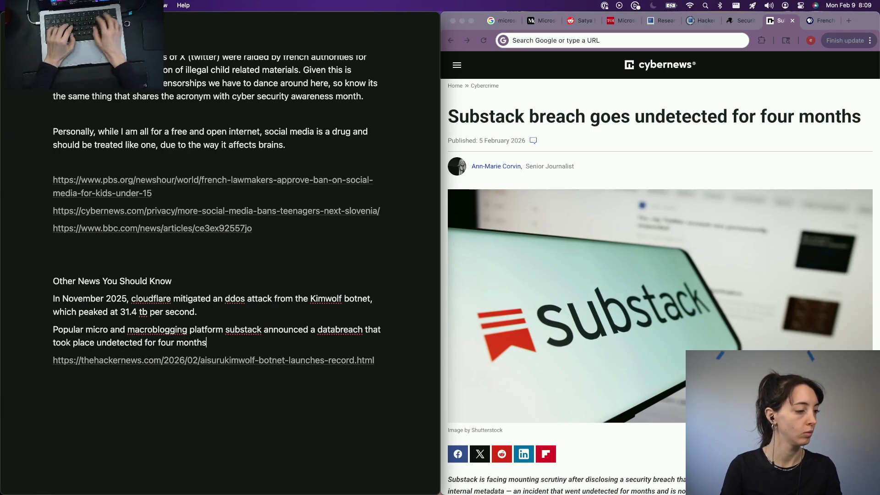
key("Return")
key("BackSpace")
type(".")
Add the Cybernews article URL on its own line below the Substack sentence
key("Return")
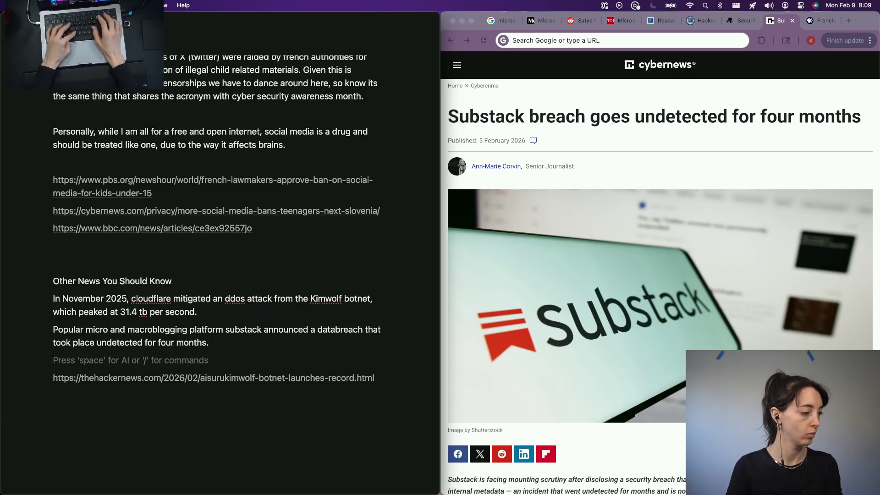
key("ctrl+v")
key("Escape")
key("Return")
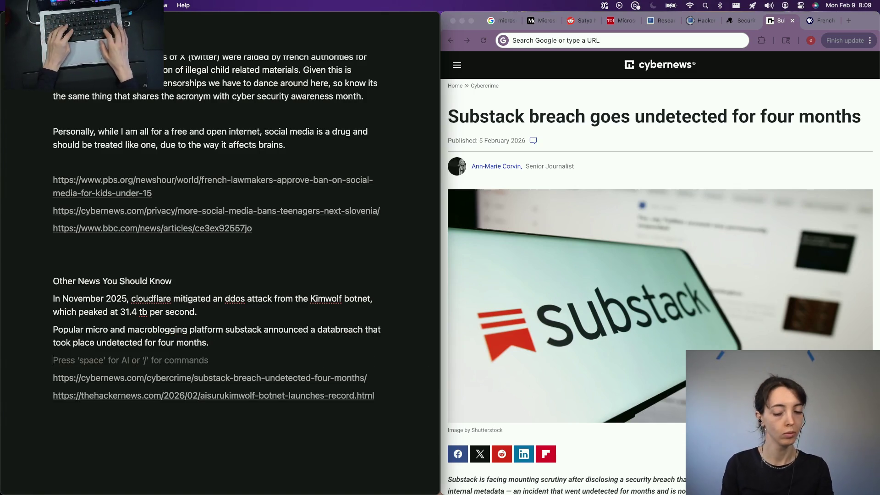
Close the Substack and PBS tabs and bring up the Times of India Charlie Bell story
left_click(560, 159)
key("ctrl+Tab")
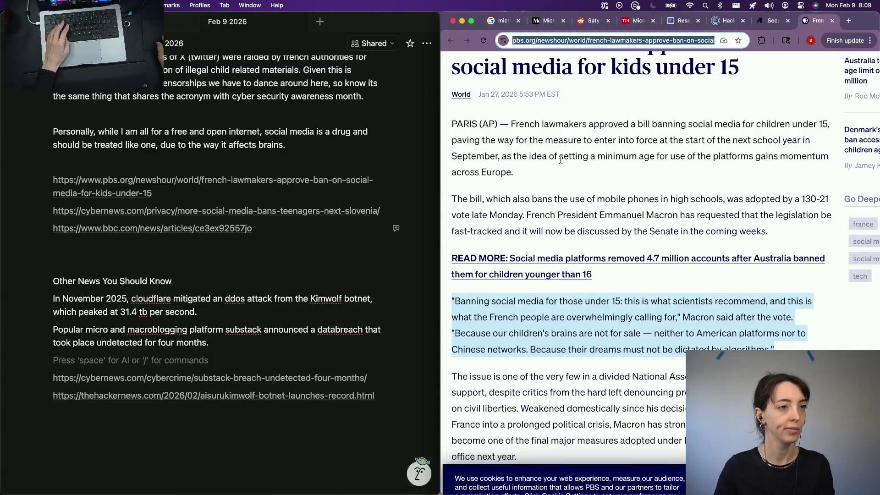
key("ctrl+w")
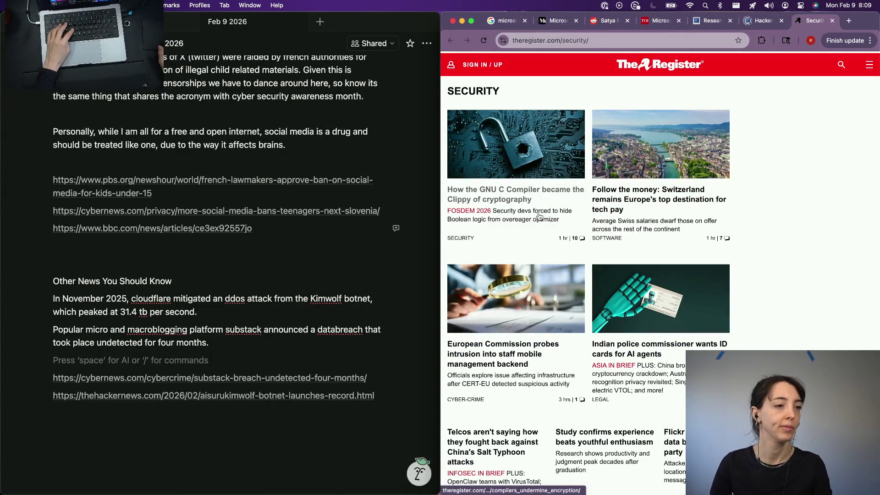
scroll(540, 217, "down", 3)
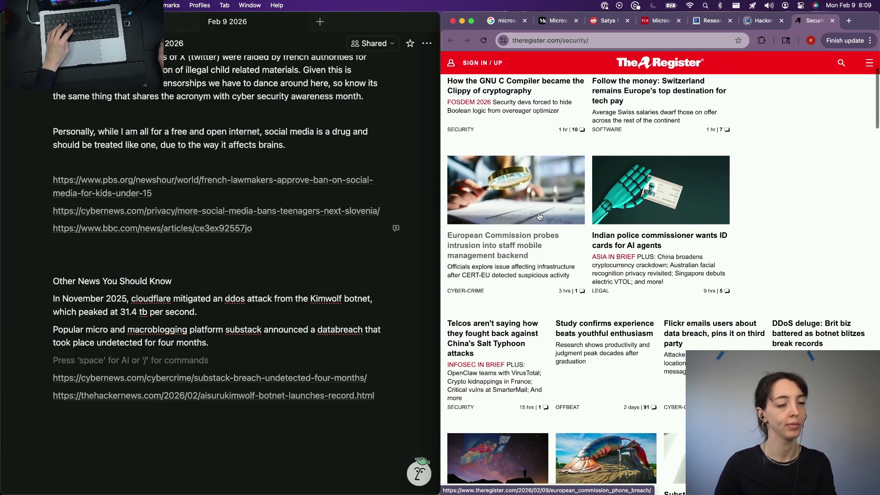
left_click(708, 26)
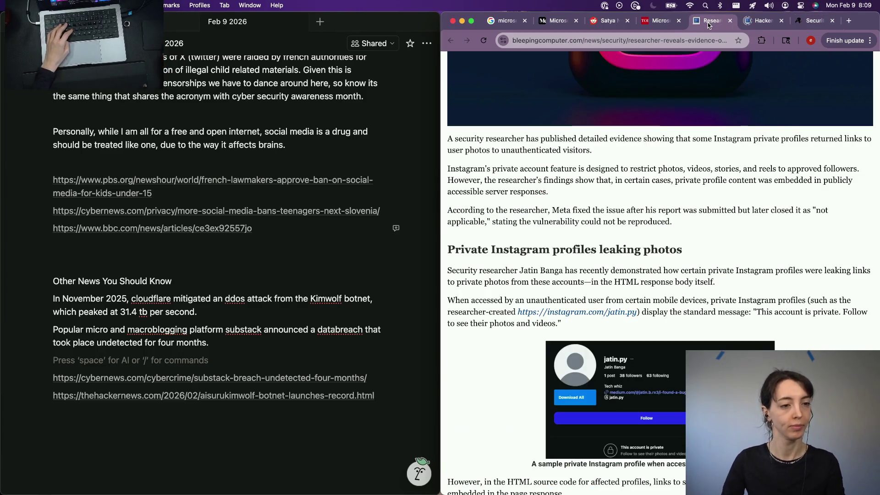
left_click(658, 20)
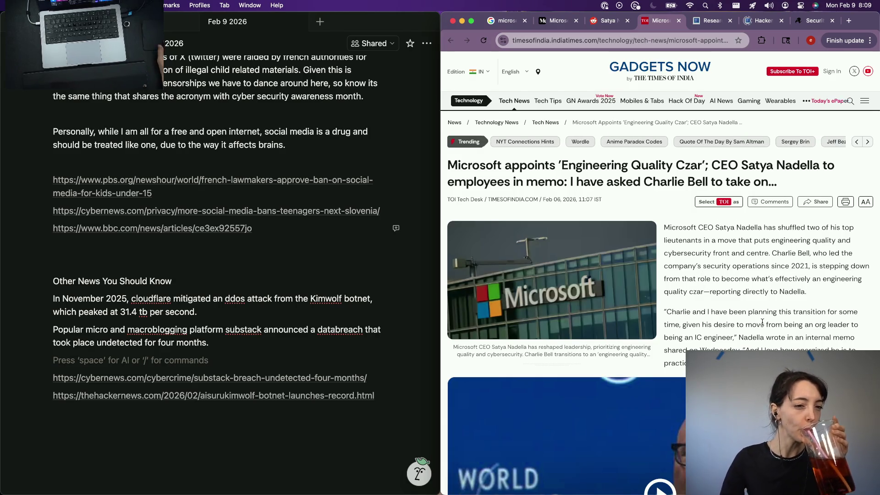
scroll(762, 322, "down", 3)
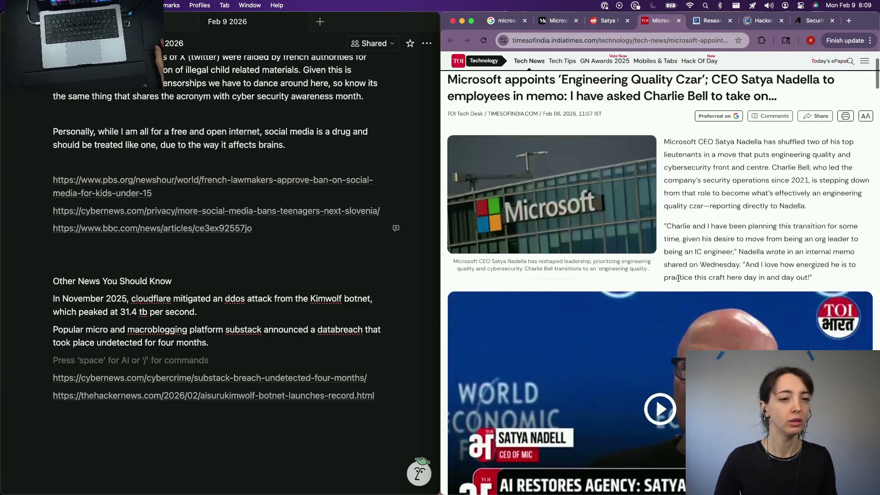
left_click(130, 261)
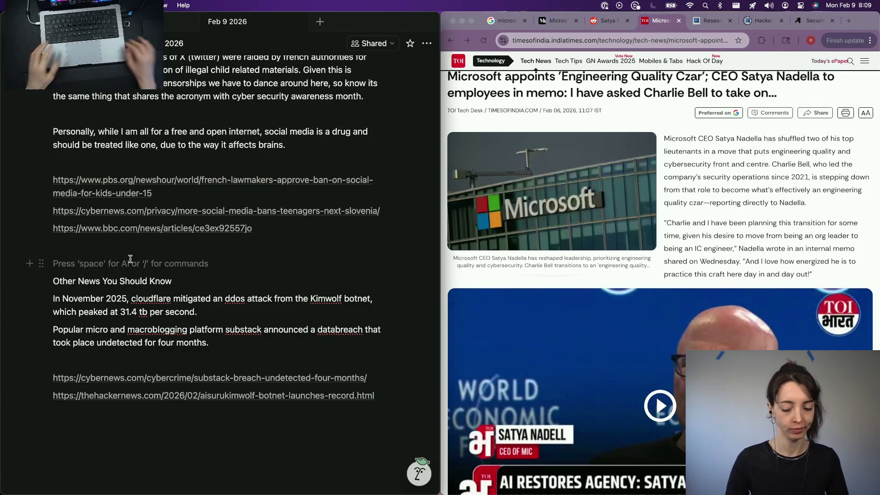
type("Micro")
Write 'Microsoft is taking cybersecurity more serious' above the Other News heading
key("BackSpace")
key("BackSpace")
key("BackSpace")
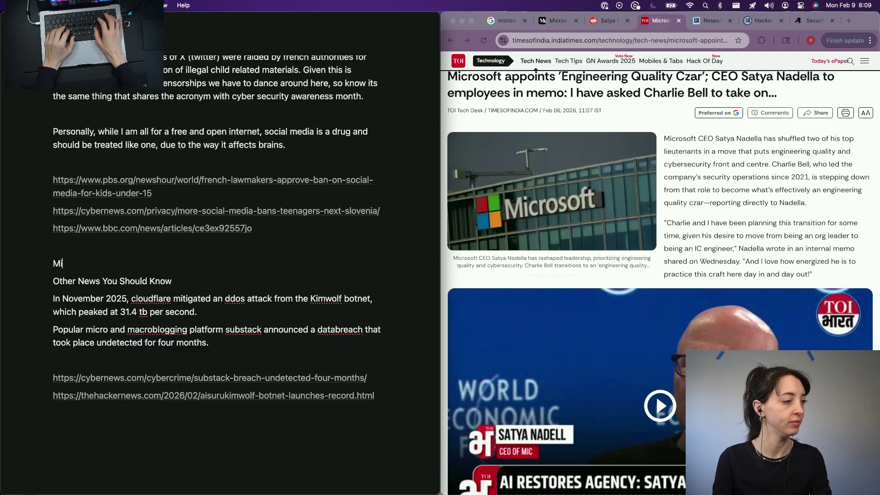
type("crosoft is t")
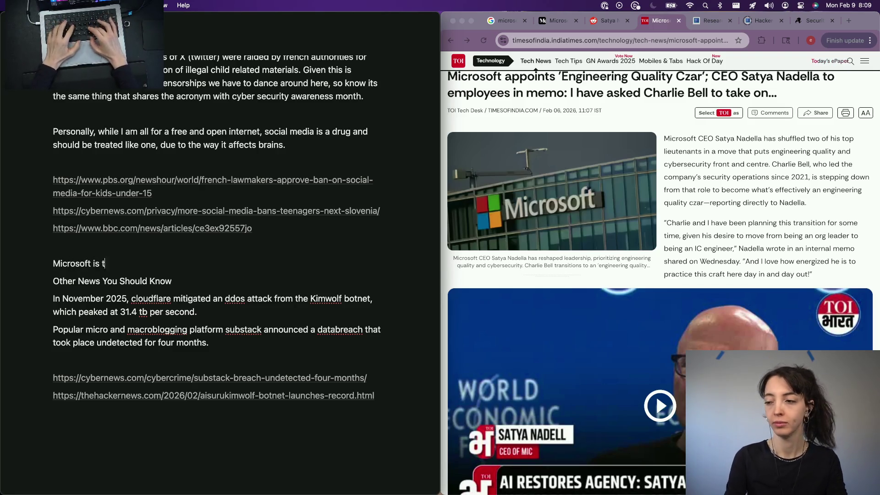
type("aking cybersecurity ")
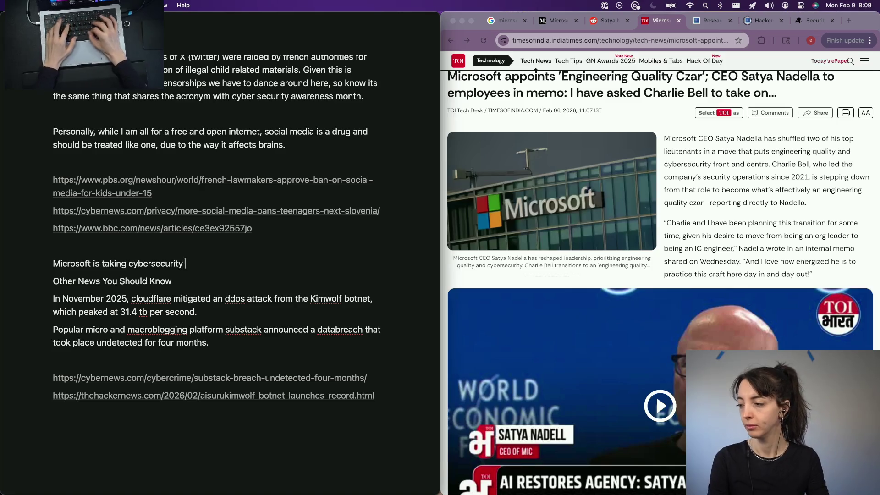
type("more serious")
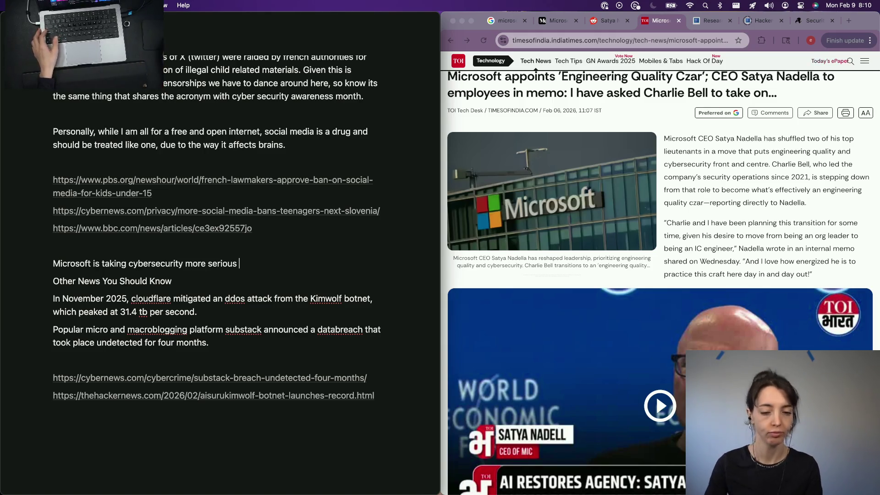
left_click(335, 359)
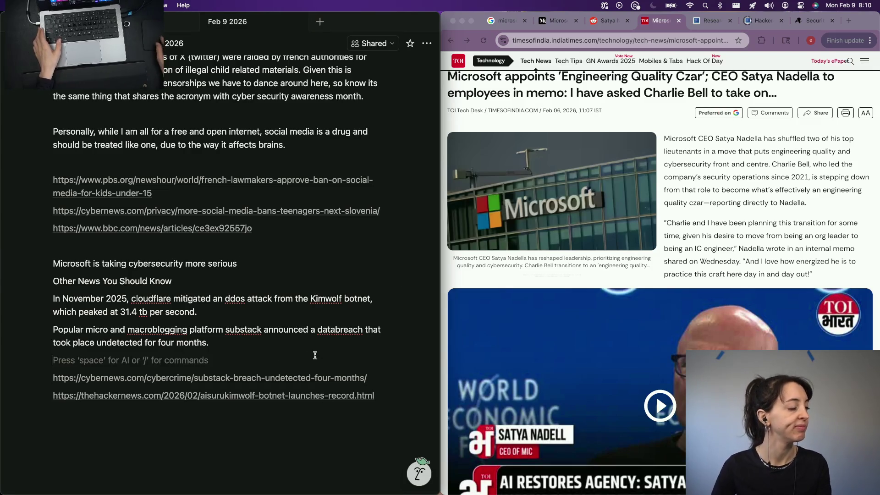
Bring the YouTube window forward and show the Hak5 channel's Videos list
left_click(275, 231)
scroll(281, 233, "up", 1)
scroll(281, 234, "up", 5)
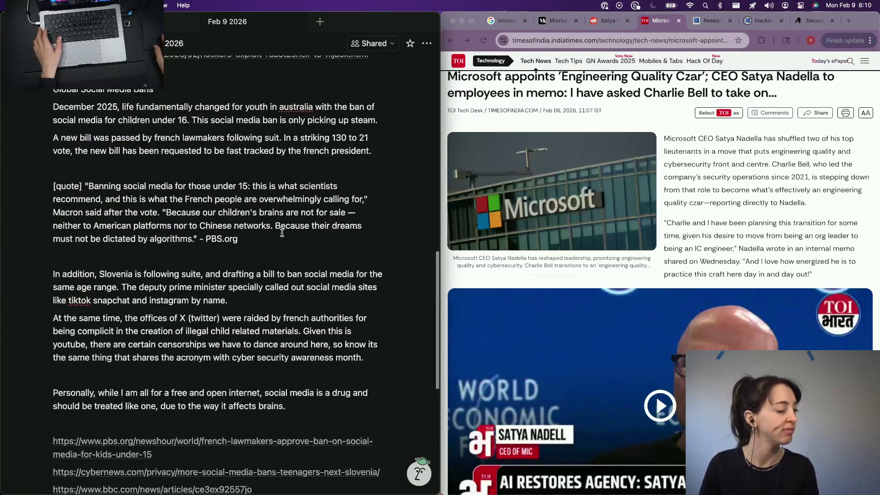
scroll(281, 234, "down", 2)
scroll(281, 234, "up", 3)
scroll(281, 235, "down", 8)
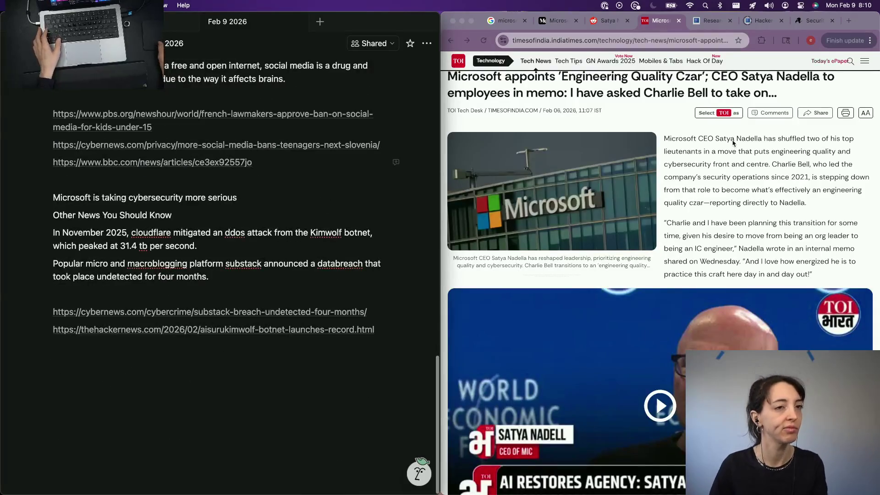
left_click(737, 142)
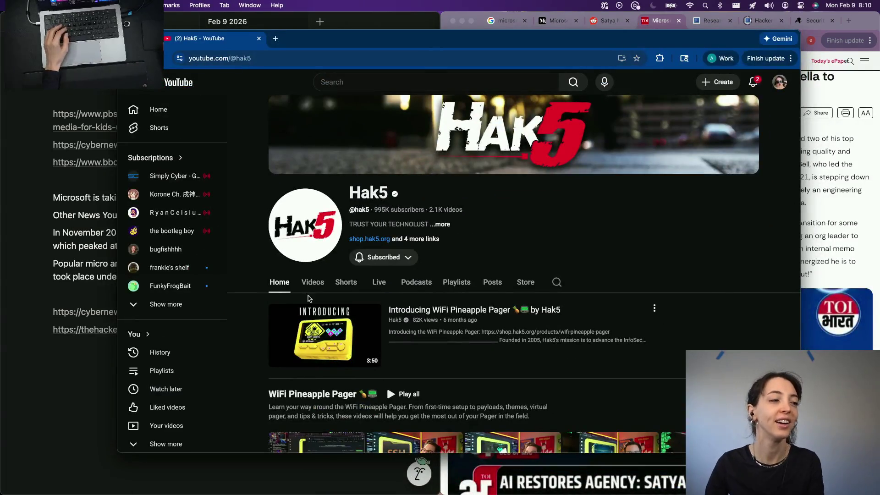
left_click(313, 282)
scroll(335, 289, "down", 2)
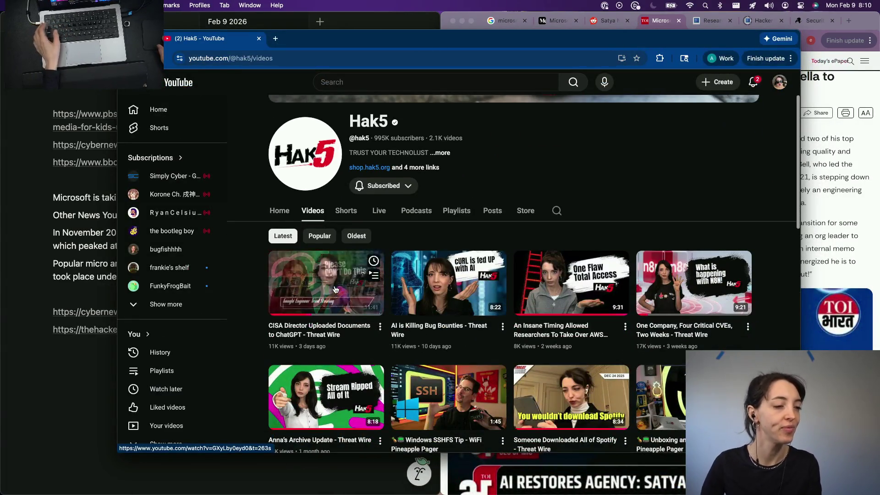
Open the CISA Director ChatGPT Threat Wire video, read its comments, then return to the notes
left_click(335, 289)
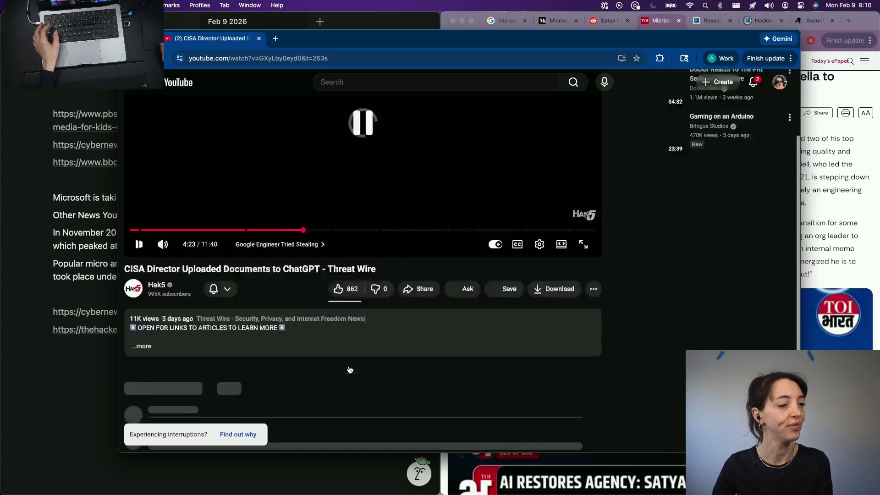
scroll(349, 369, "down", 5)
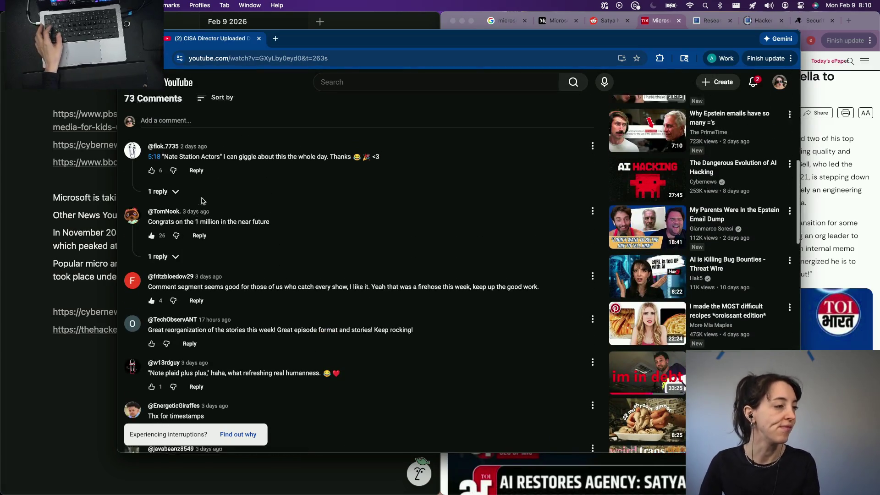
scroll(201, 200, "up", 4)
scroll(206, 220, "down", 4)
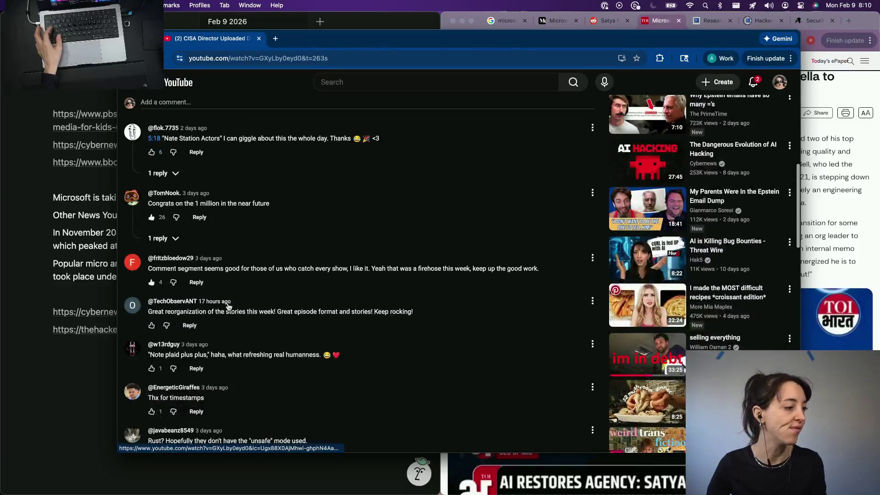
scroll(228, 305, "down", 3)
scroll(227, 305, "down", 3)
scroll(186, 364, "down", 3)
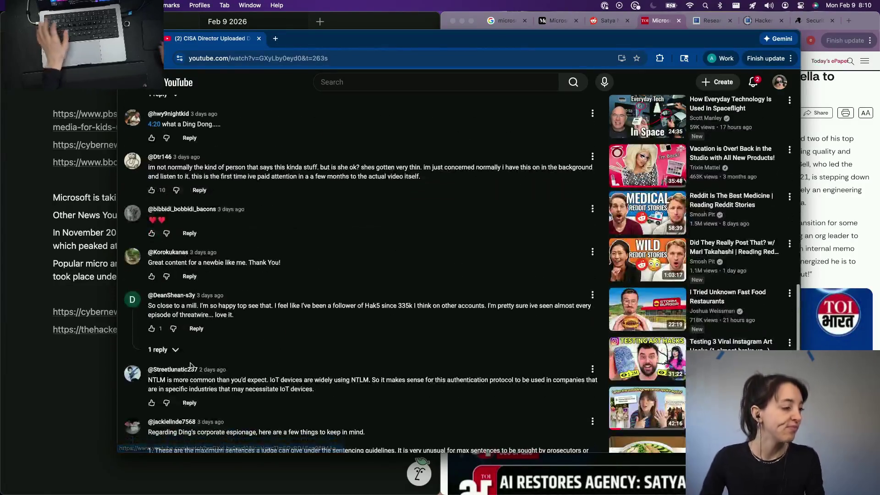
left_click(99, 283)
scroll(99, 283, "up", 5)
scroll(98, 283, "up", 3)
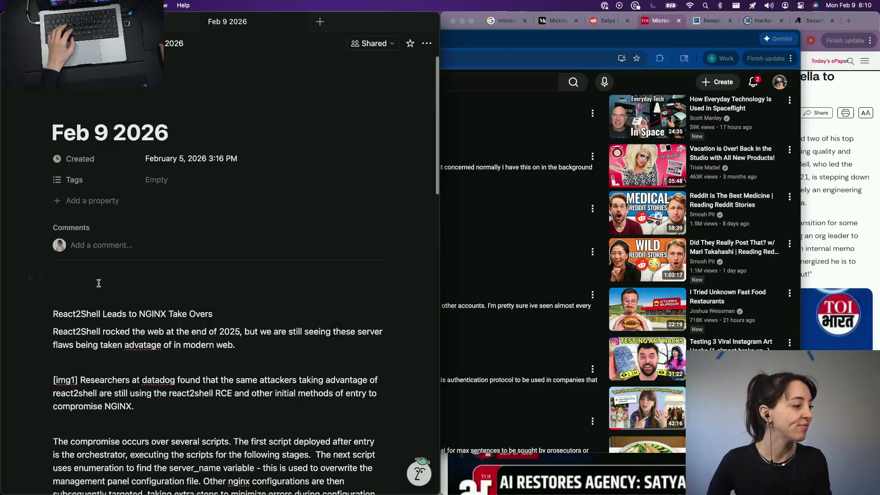
Write the intro plug on Hak5 nearing a million followers, ending 'this is Threat Wire.'
left_click(98, 282)
key("Return")
key("Return")
type("N")
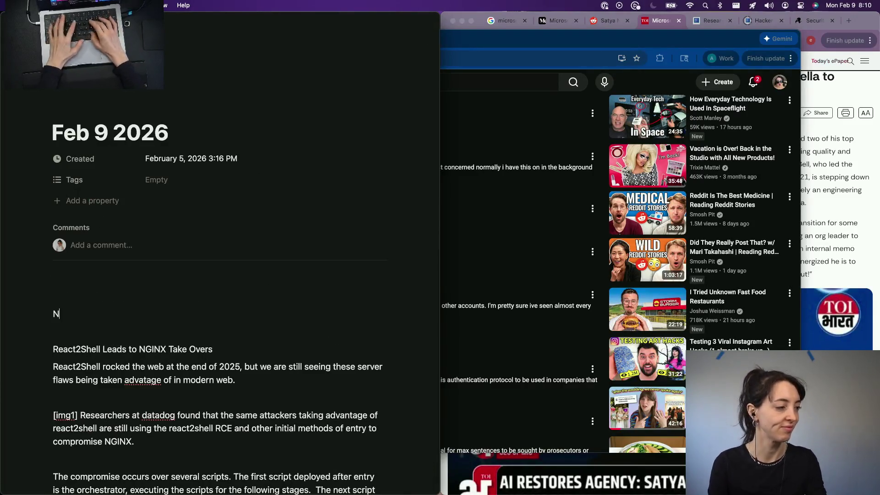
type("ing,")
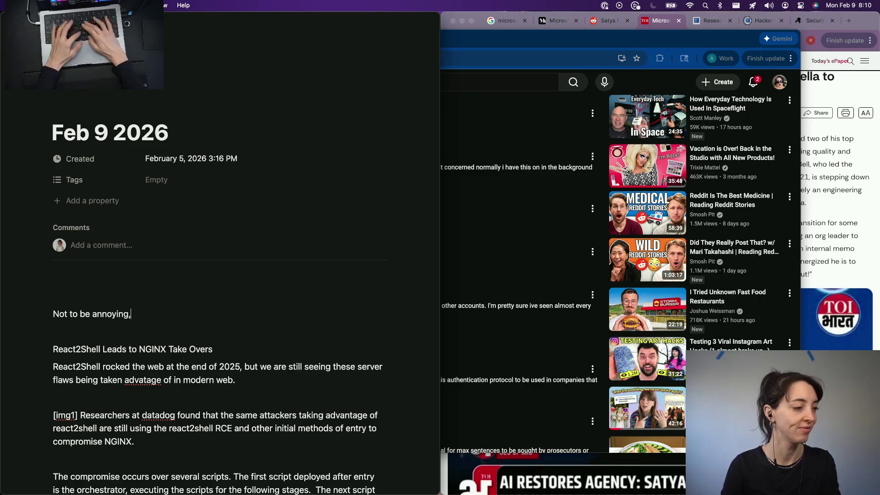
type(" but hak5 is really close to a million followers. Thi")
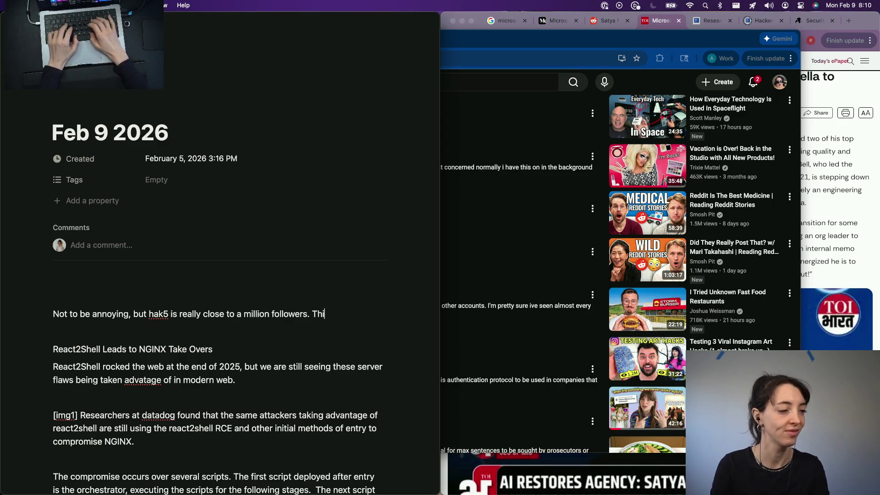
key("BackSpace")
key("BackSpace")
key("BackSpace")
type("This n")
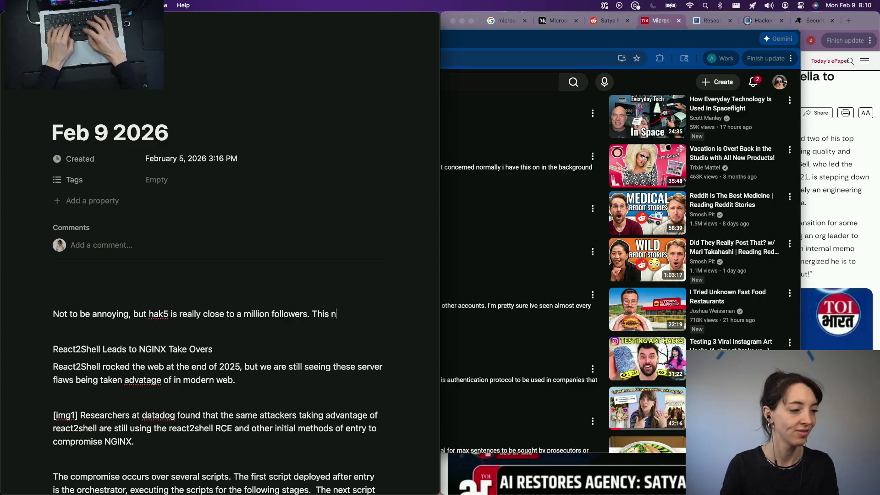
type("ews and more on y")
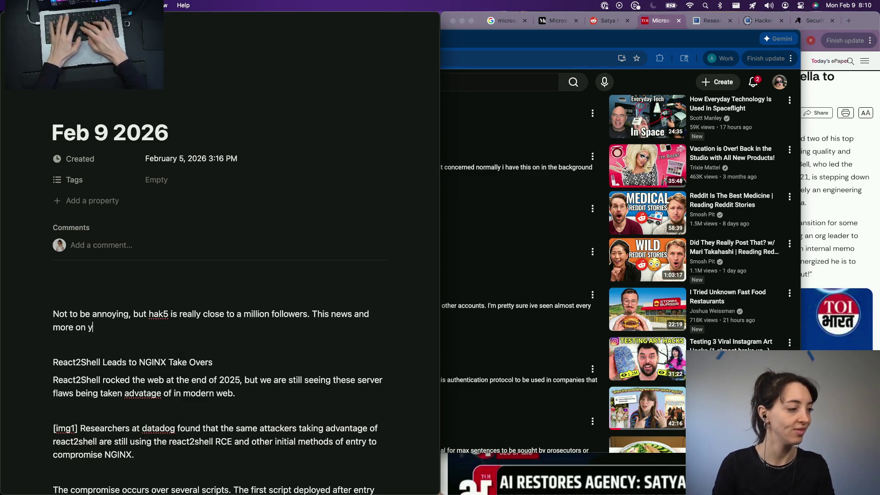
type("our weekly cybersecurity rou")
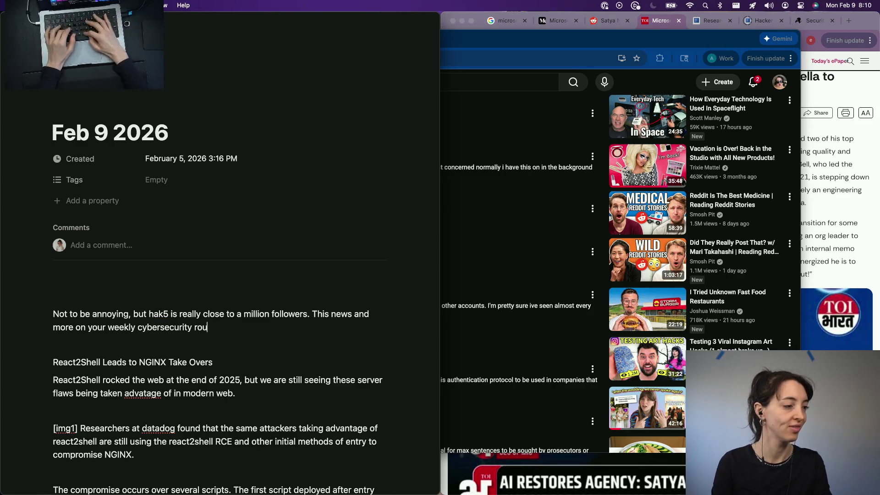
type("nd up. I’m ali diamond, and")
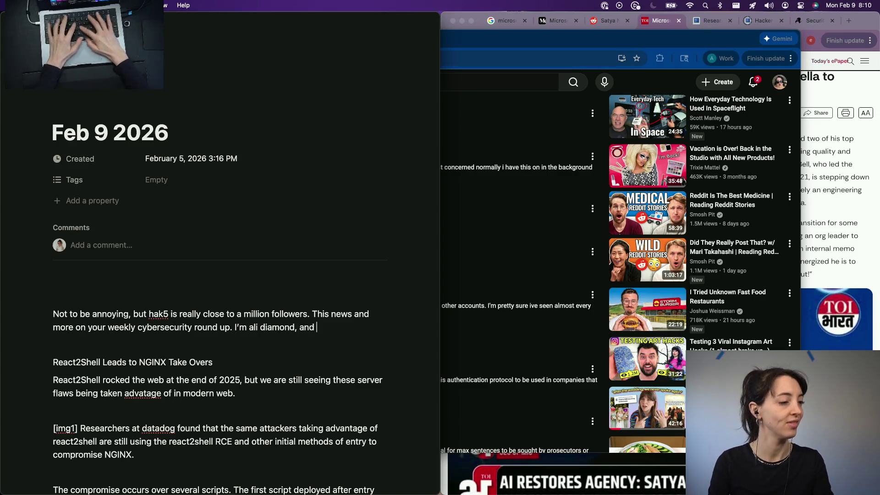
type("e.")
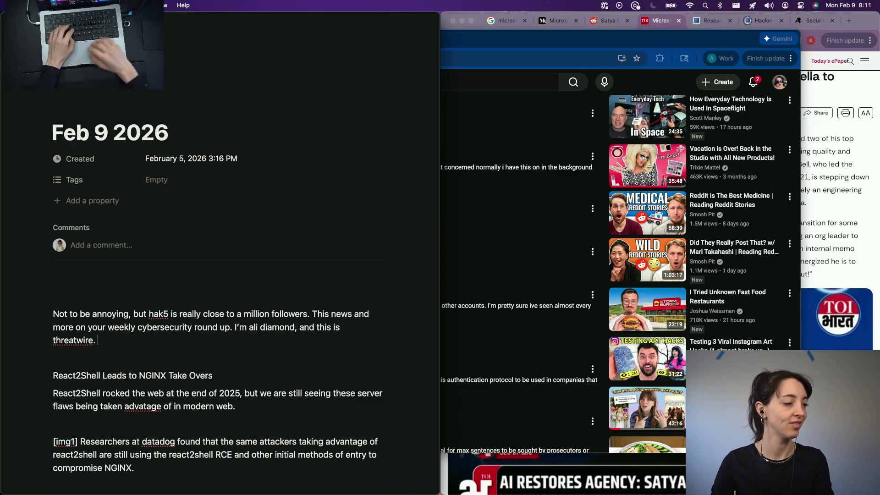
key("super+Tab")
scroll(419, 311, "down", 3)
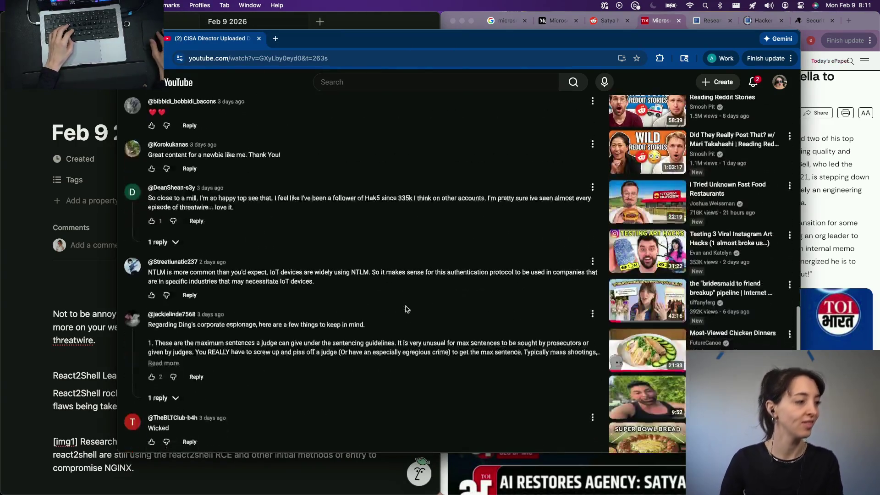
scroll(405, 310, "down", 1)
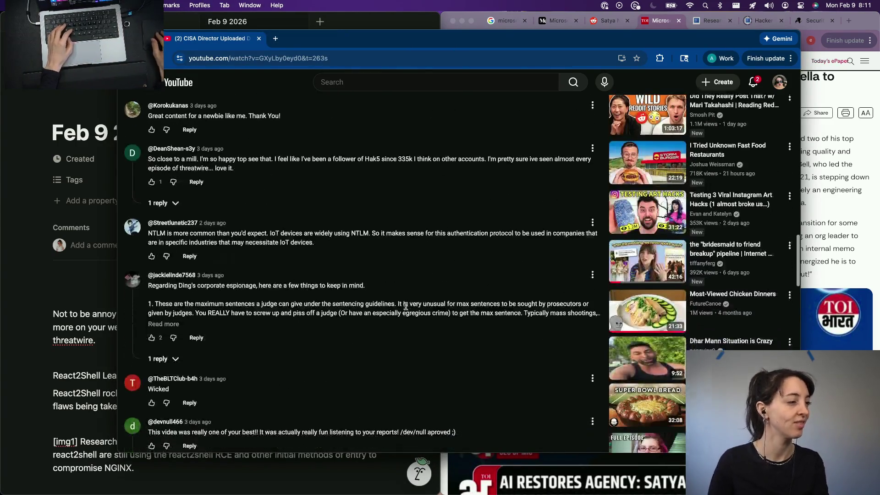
scroll(406, 309, "down", 1)
scroll(406, 307, "down", 2)
scroll(405, 308, "down", 3)
scroll(406, 309, "down", 1)
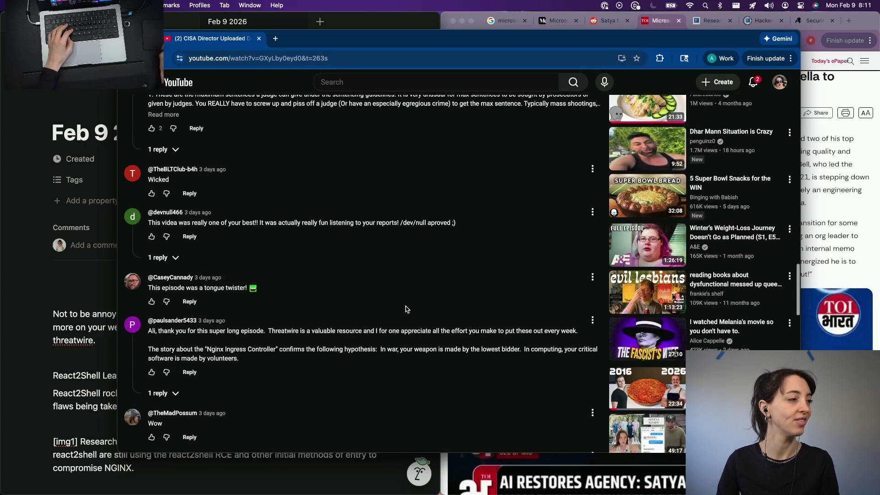
scroll(405, 309, "down", 2)
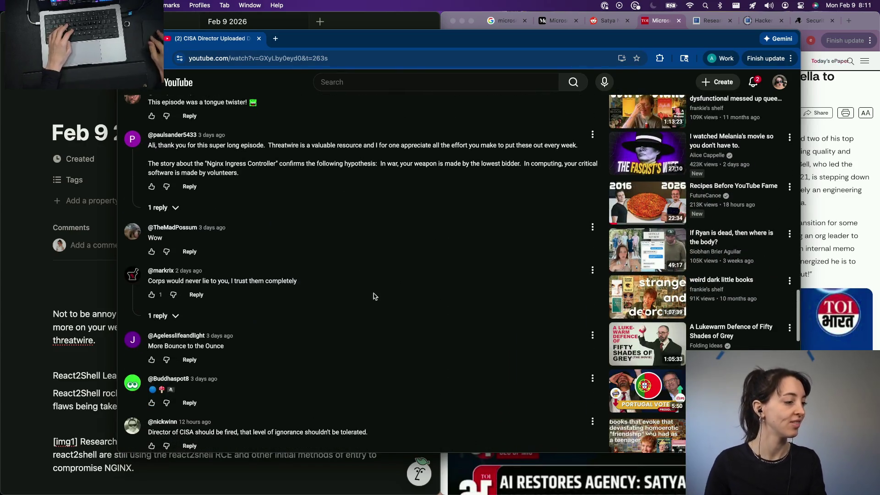
scroll(373, 294, "down", 5)
scroll(355, 275, "down", 3)
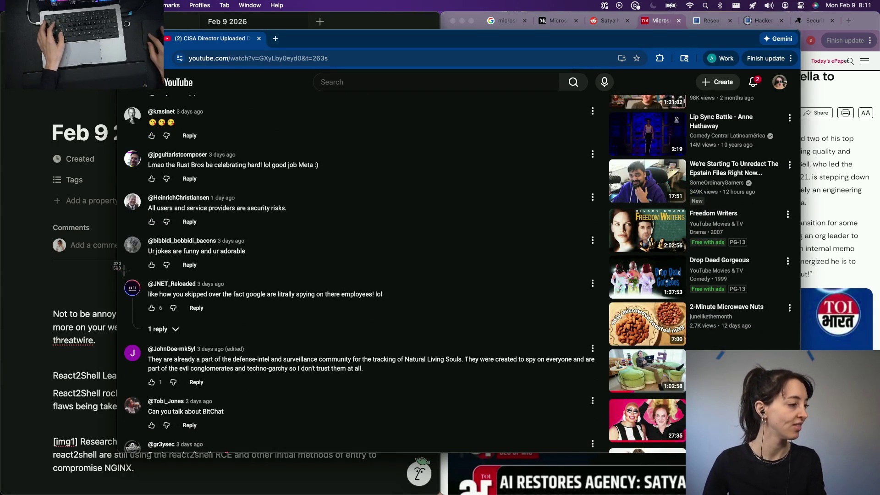
Screenshot the comment about Google spying on employees and return to the notes
left_click_drag(120, 270, 393, 319)
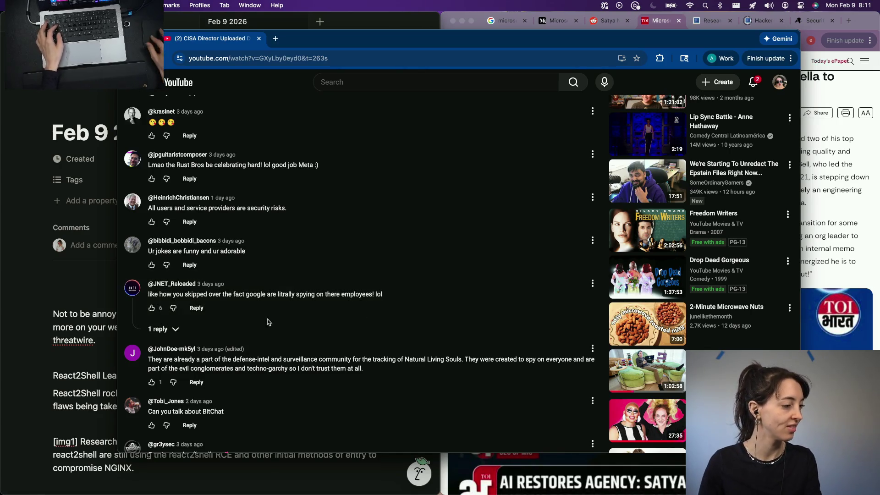
scroll(37, 360, "down", 5)
scroll(42, 361, "down", 5)
scroll(65, 366, "down", 5)
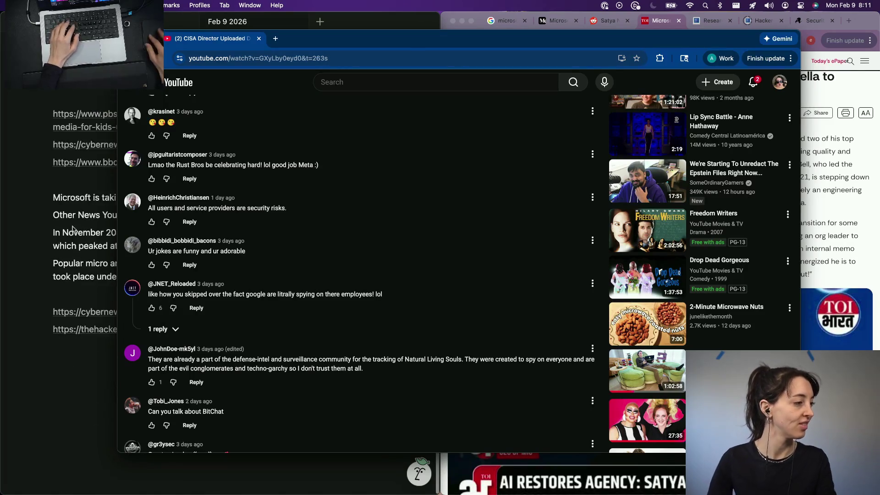
left_click(90, 245)
left_click(118, 384)
left_click(294, 197)
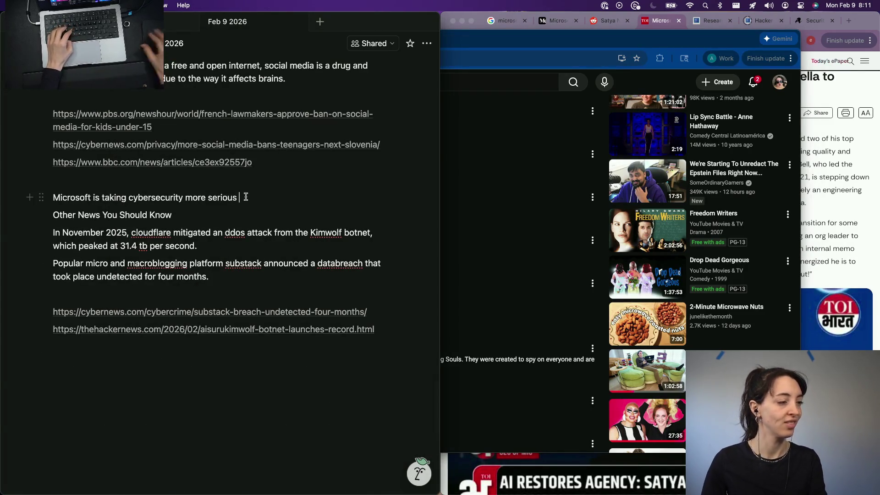
Delete the Microsoft cybersecurity line and add a 'Comment Section' heading below the last link
key("super+shift+Left")
key("BackSpace")
left_click(100, 440)
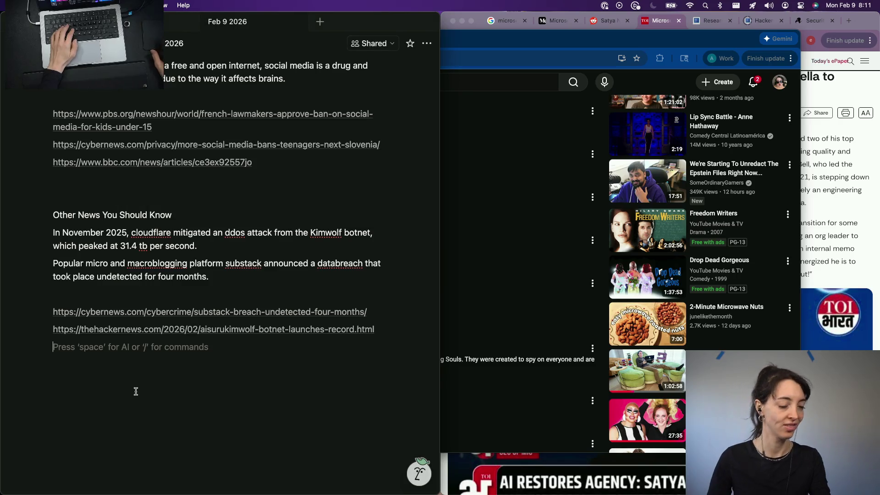
key("Return")
type("Commnt")
key("BackSpace")
key("BackSpace")
type("ent")
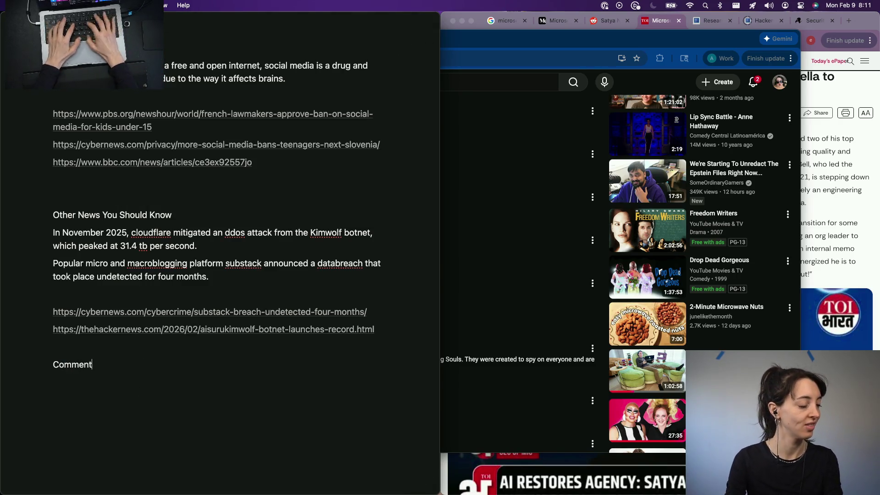
type(" Section")
key("Return")
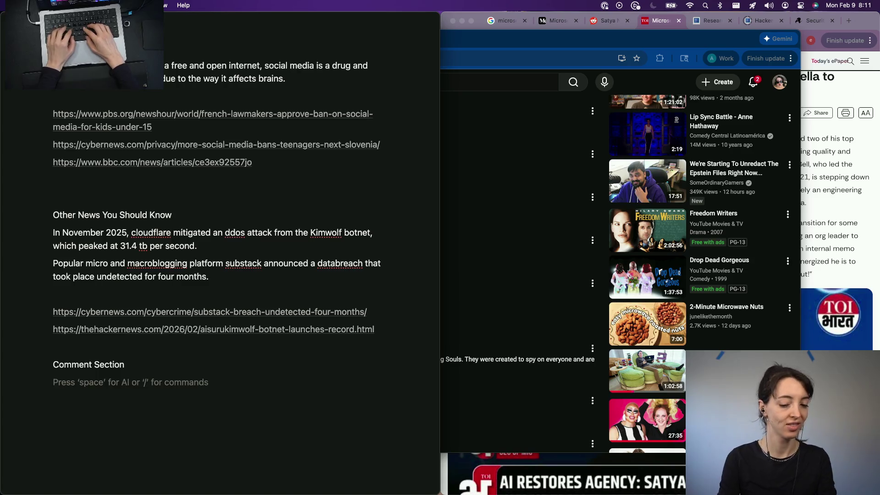
type("Last wek")
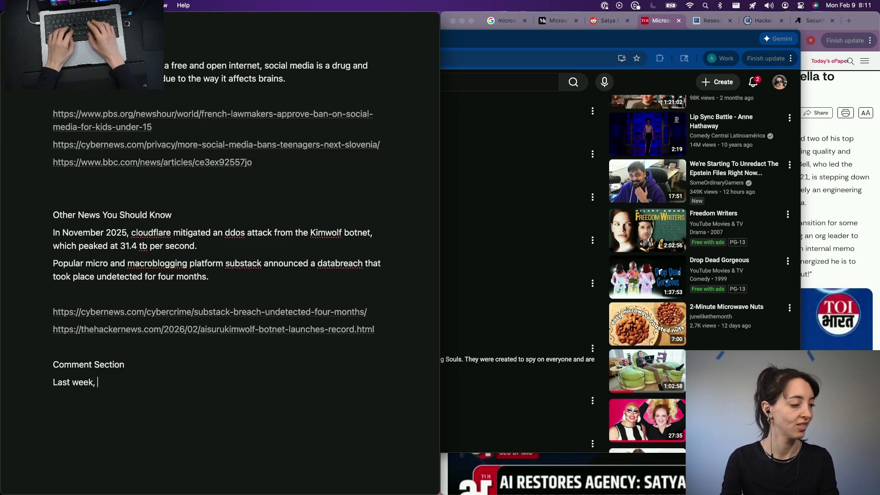
Write that a Google employee was charged with espionage over documents to be used in China
key("super+BackSpace")
type("Last ")
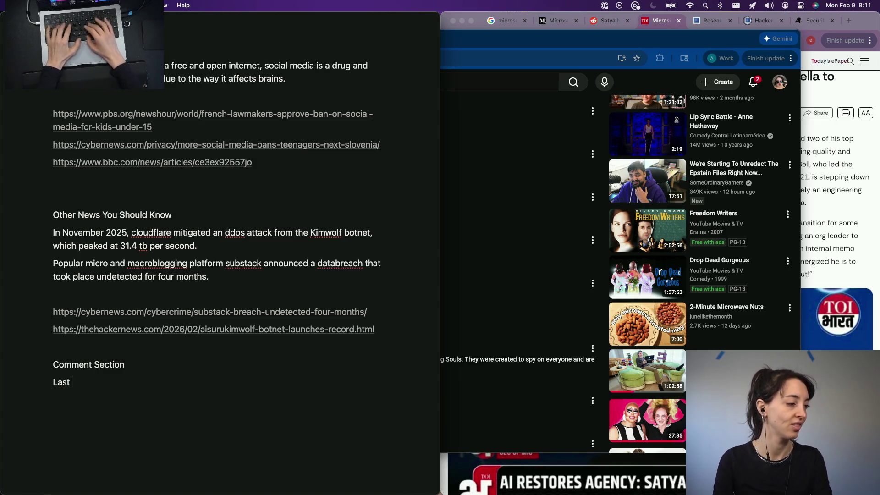
type("week, we covered a story about how")
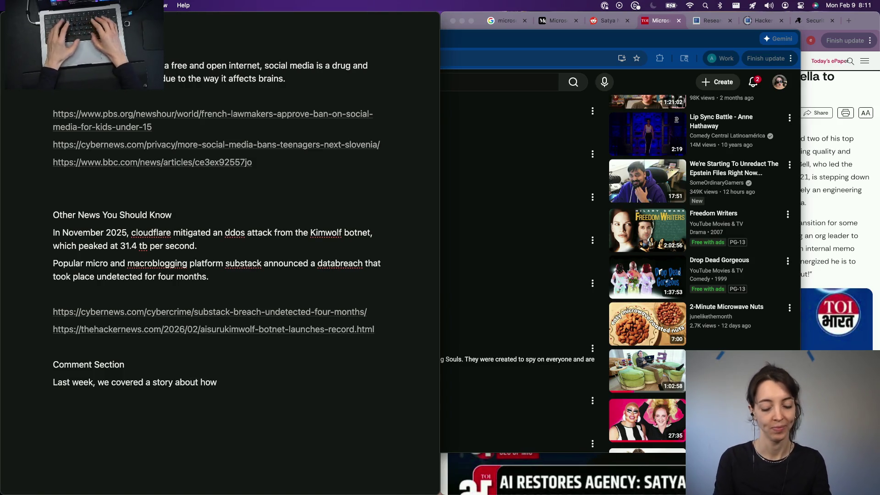
type(" a crime")
key("alt+BackSpace")
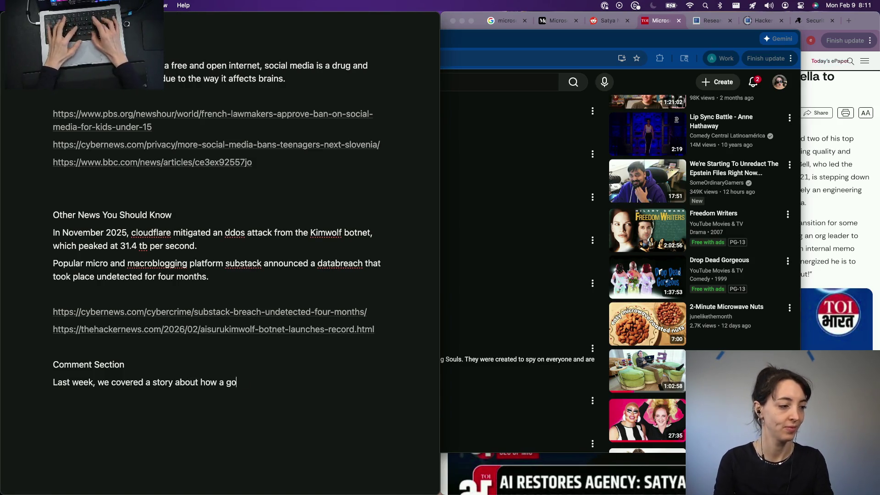
type("ogle employe wa")
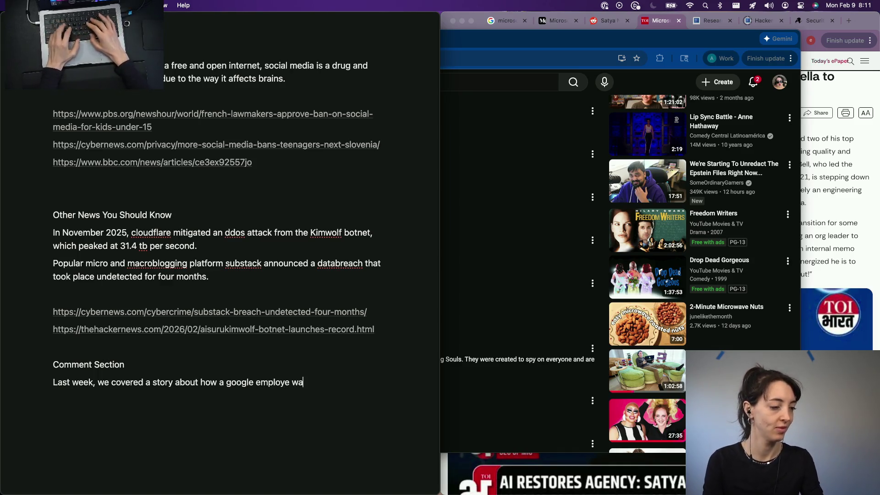
type("s charged w")
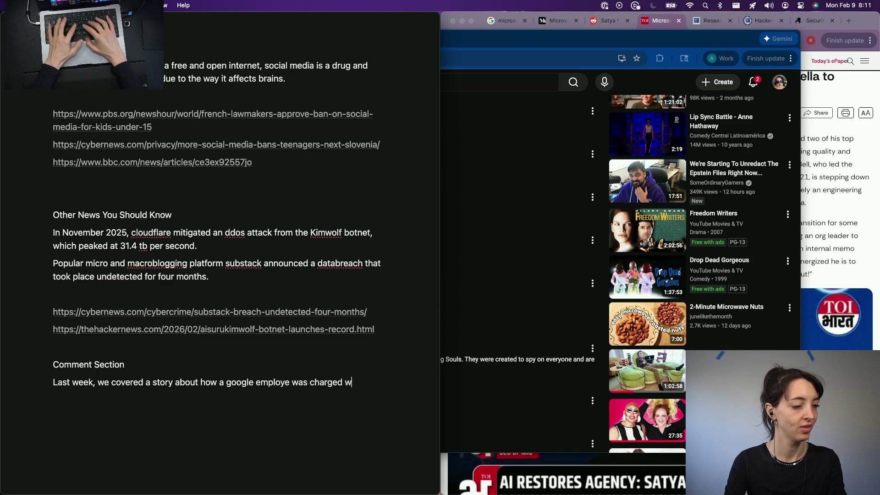
type("ith")
key("BackSpace")
type("spi")
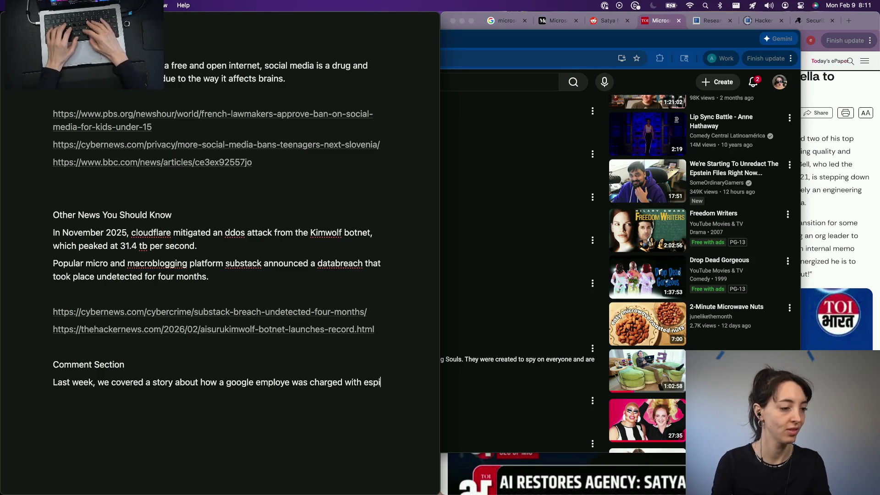
type("onage and")
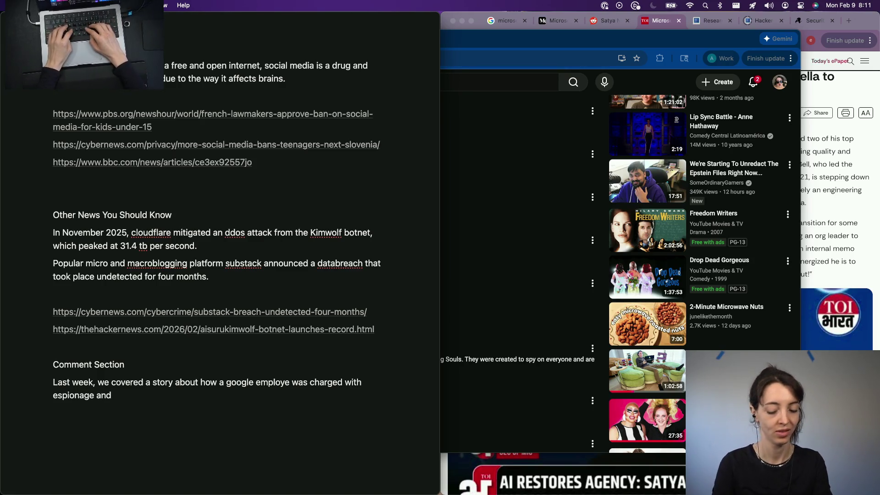
type(" ins")
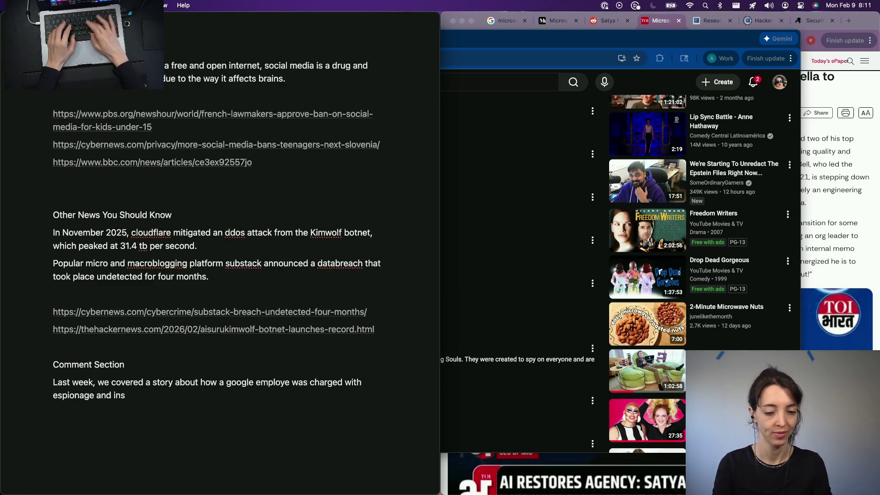
key("alt+BackSpace")
key("alt+BackSpace")
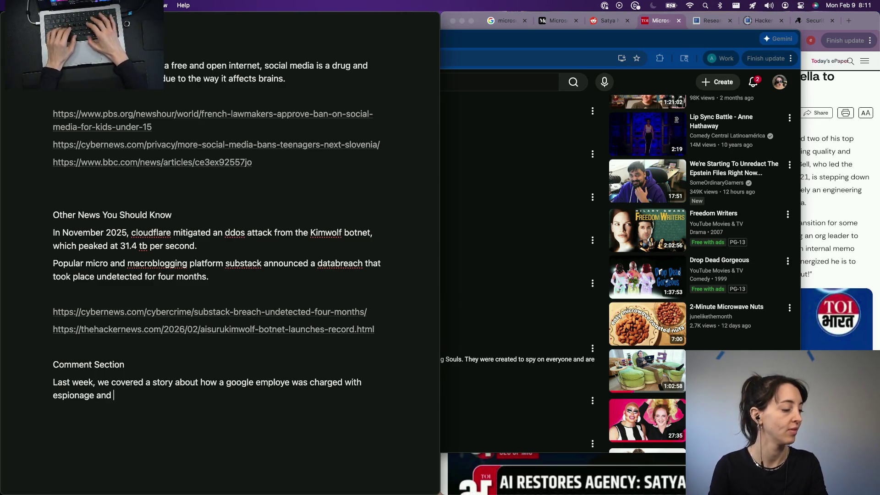
type("other")
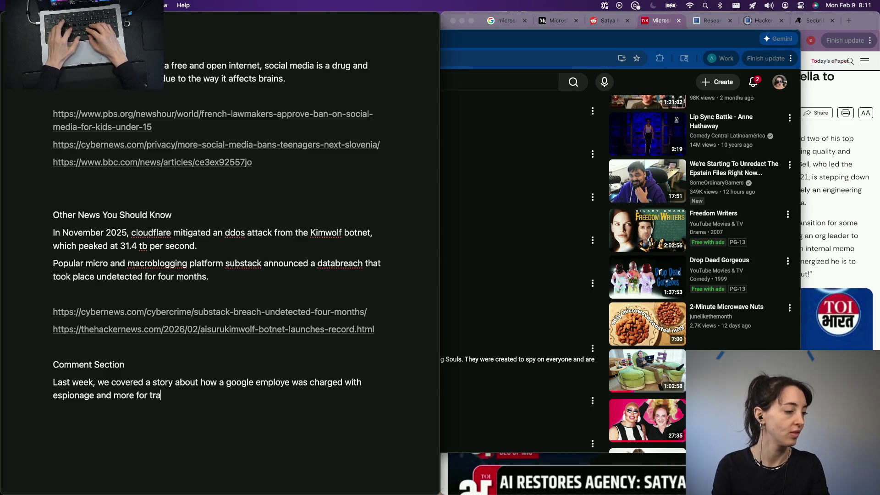
key("BackSpace")
key("BackSpace")
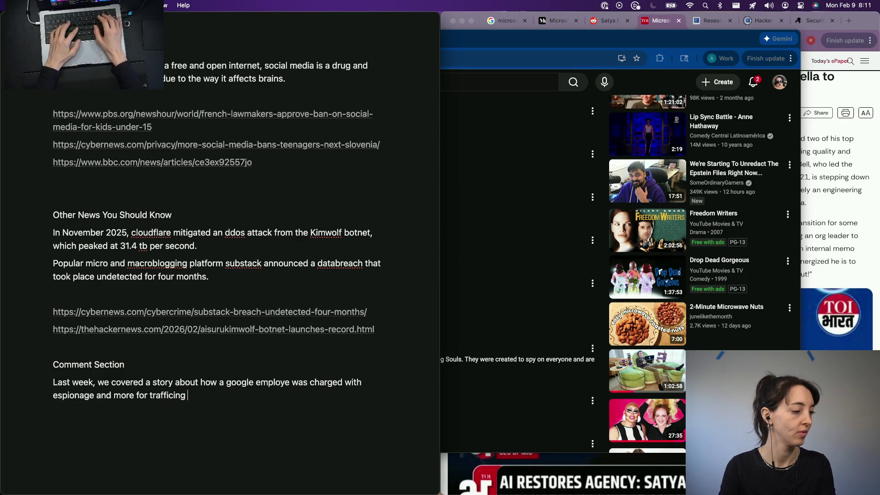
type("ing pri")
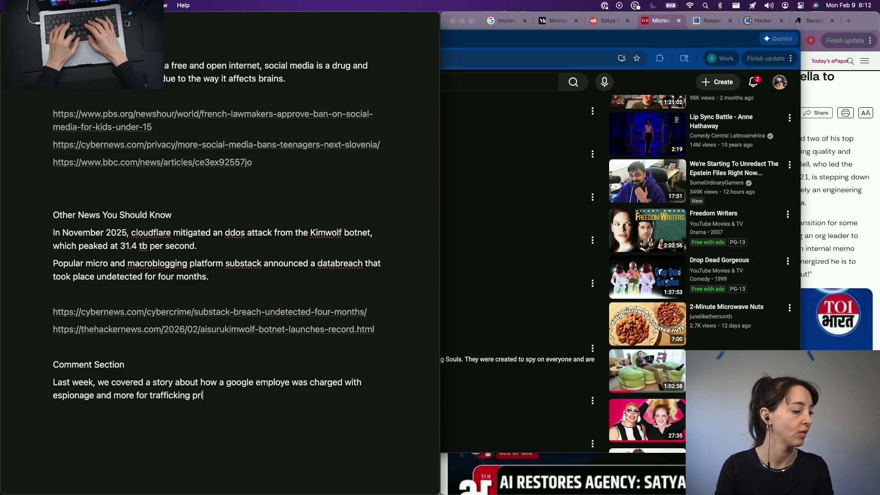
type("vte")
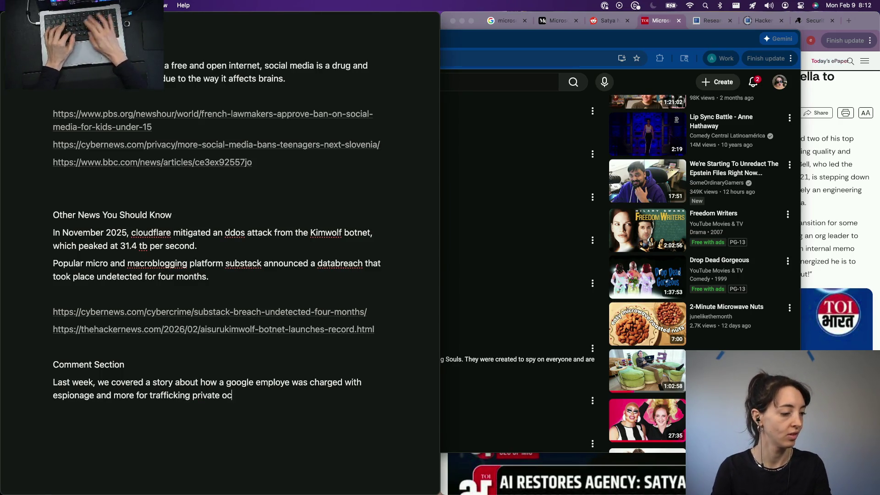
key("BackSpace")
key("BackSpace")
type("documents out of google")
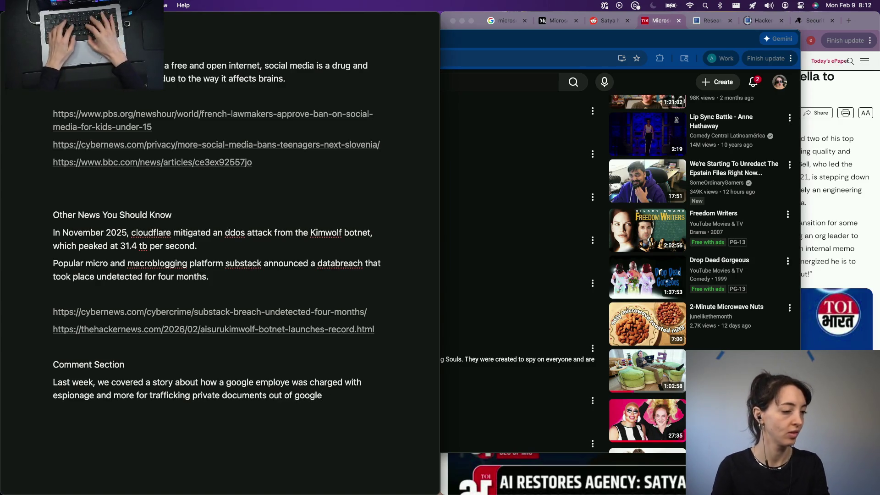
type(" interal")
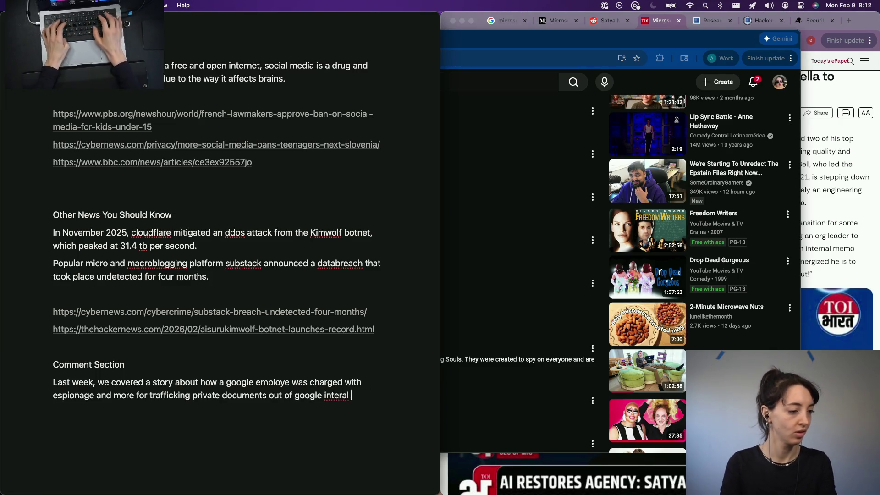
key("BackSpace")
key("BackSpace")
key("BackSpace")
type("ernal ")
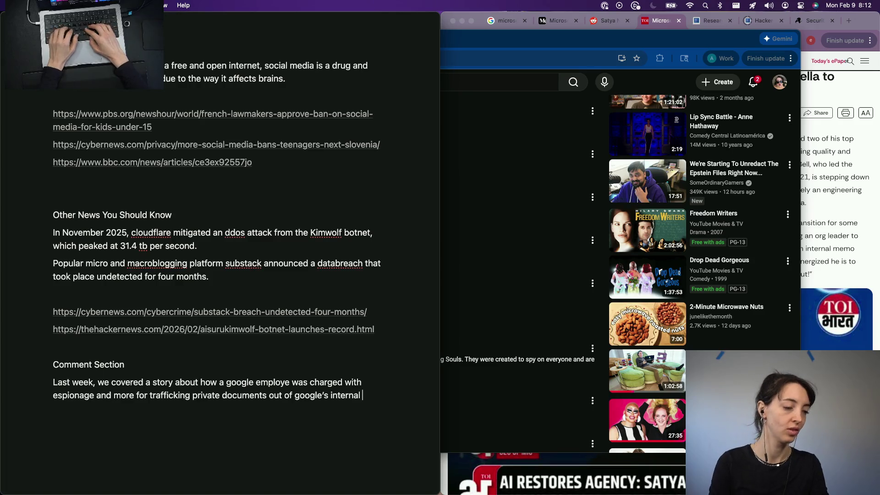
type("resources to be u")
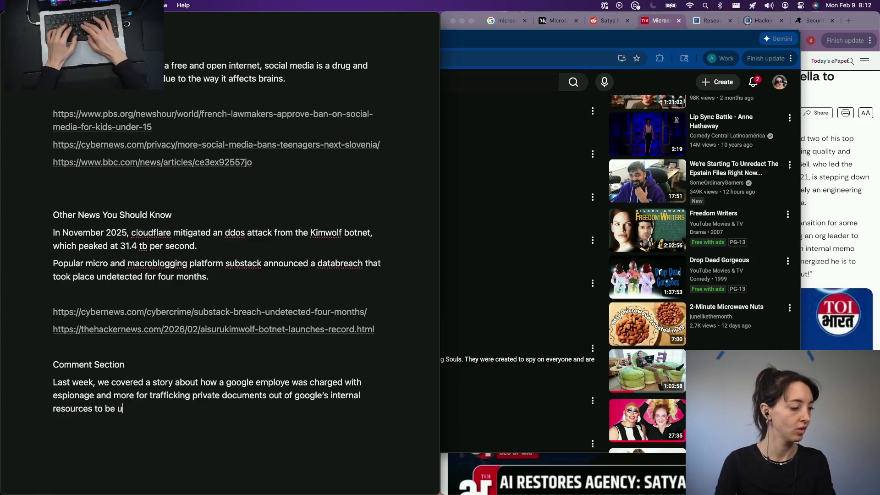
type("sed for ")
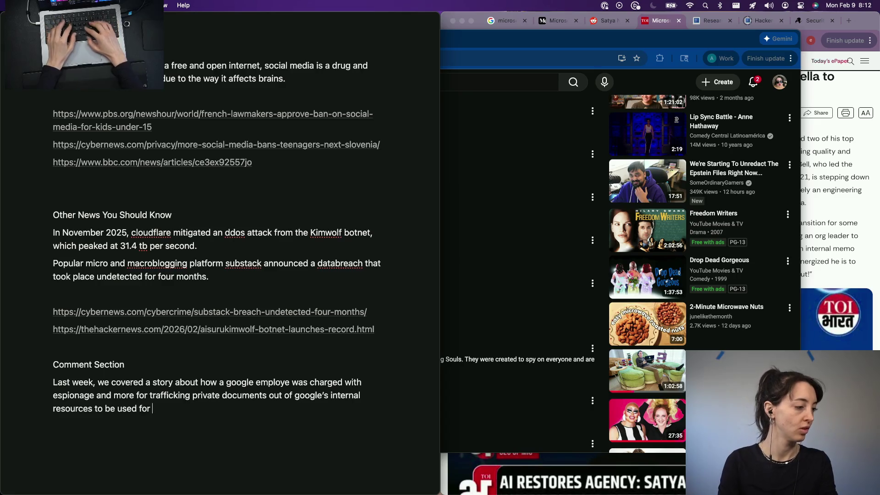
type("starting")
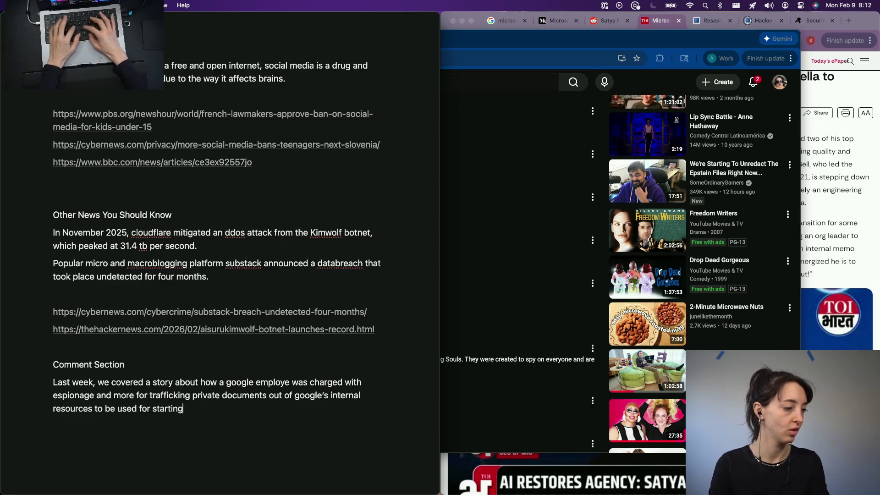
type(" a")
key("BackSpace")
key("BackSpace")
key("BackSpace")
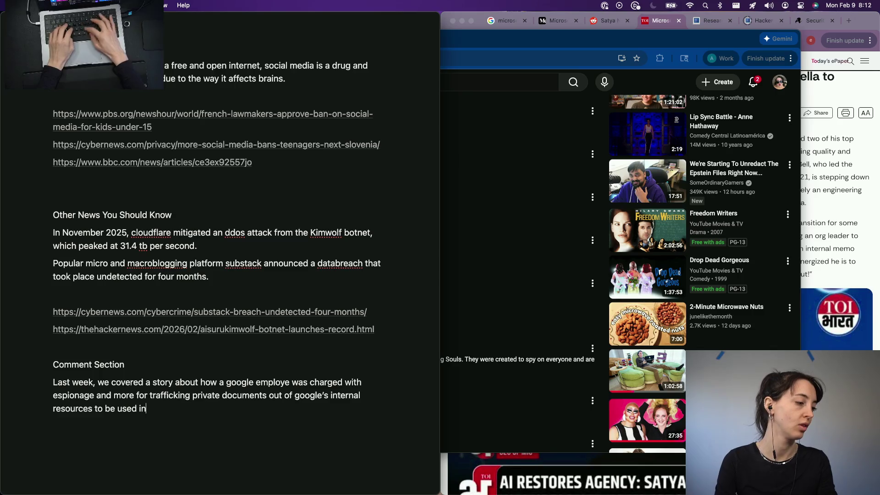
type(" china.")
key("Return")
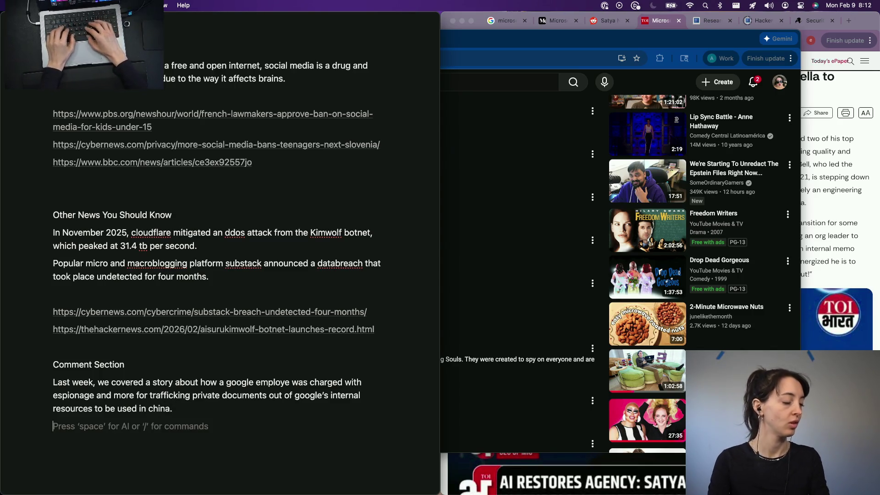
type("A")
key("BackSpace")
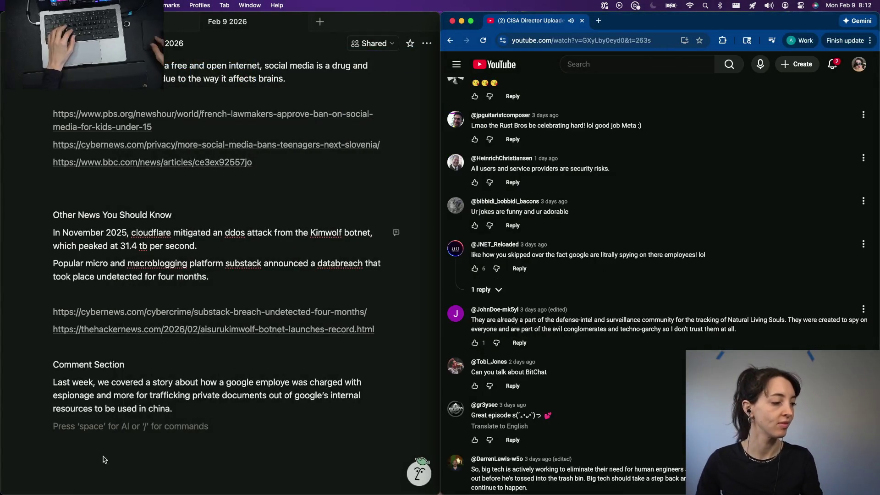
left_click(96, 444)
scroll(481, 492, "down", 3)
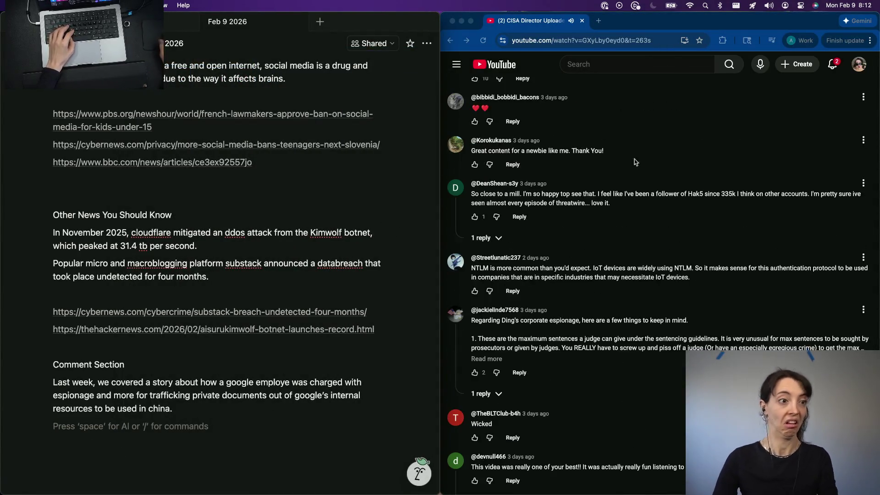
key("space")
key("Escape")
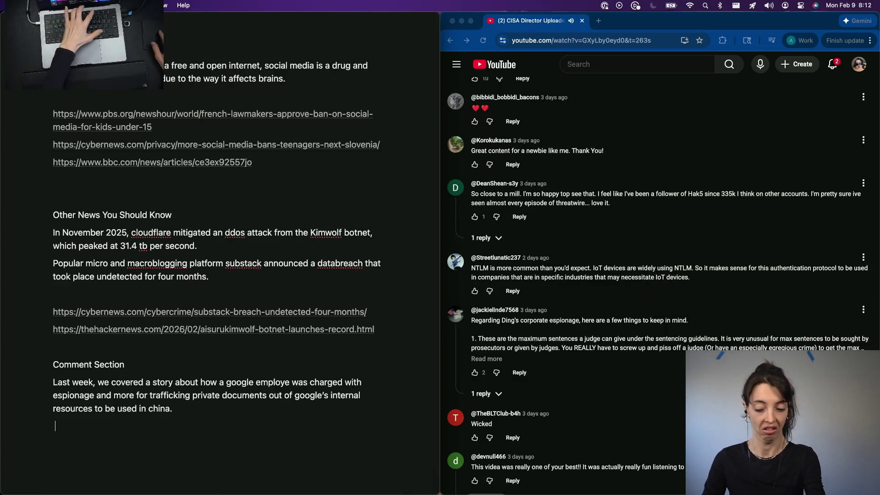
scroll(755, 144, "up", 15)
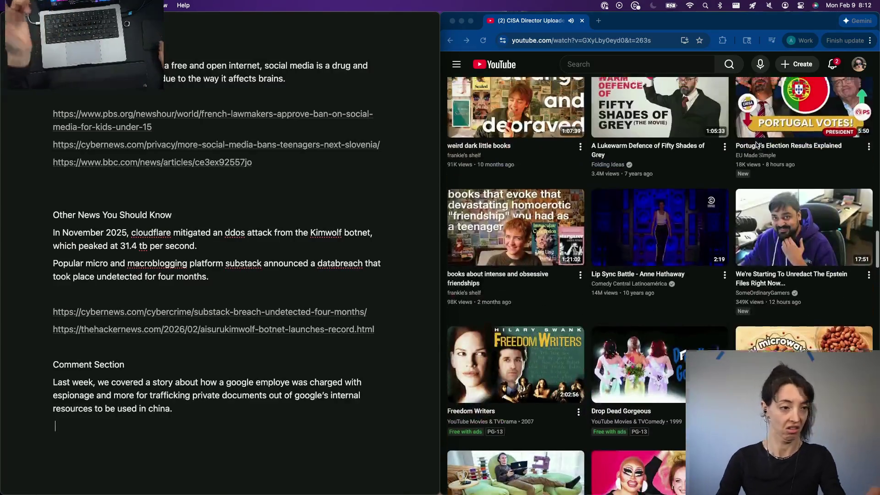
scroll(755, 145, "up", 10)
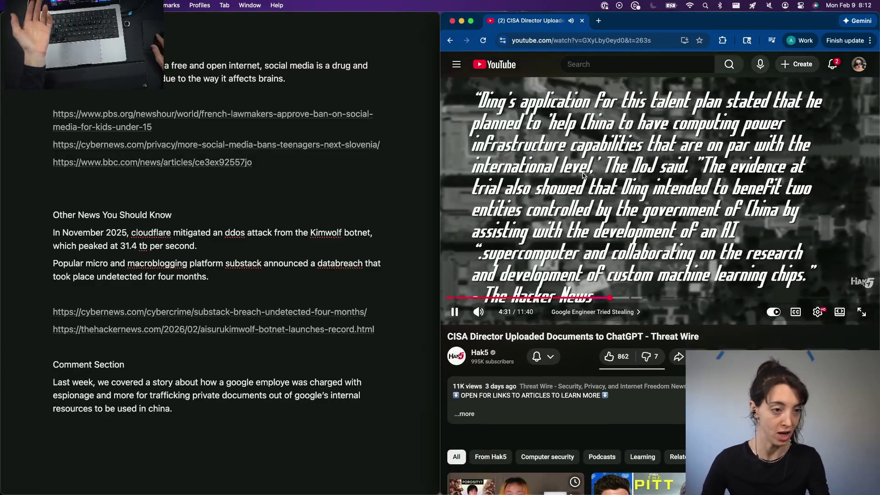
scroll(615, 344, "down", 5)
scroll(605, 364, "down", 8)
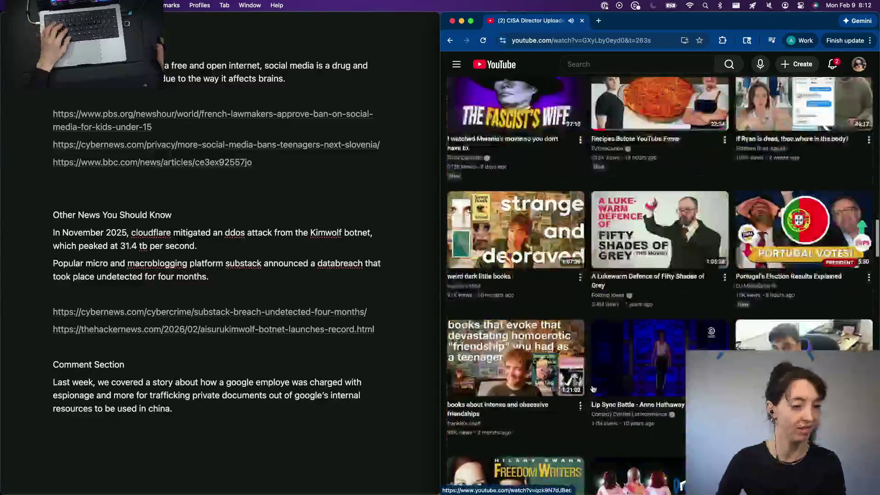
scroll(592, 387, "down", 10)
scroll(593, 387, "down", 5)
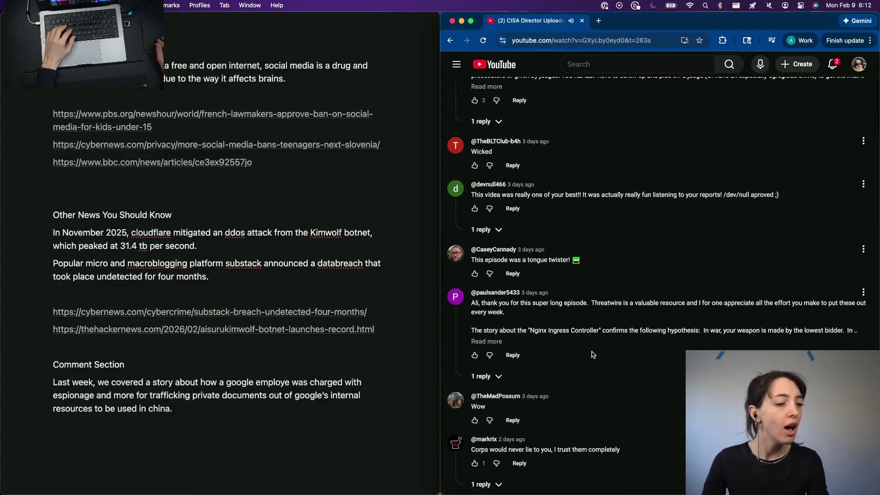
scroll(591, 354, "down", 3)
scroll(592, 354, "down", 5)
scroll(591, 352, "down", 8)
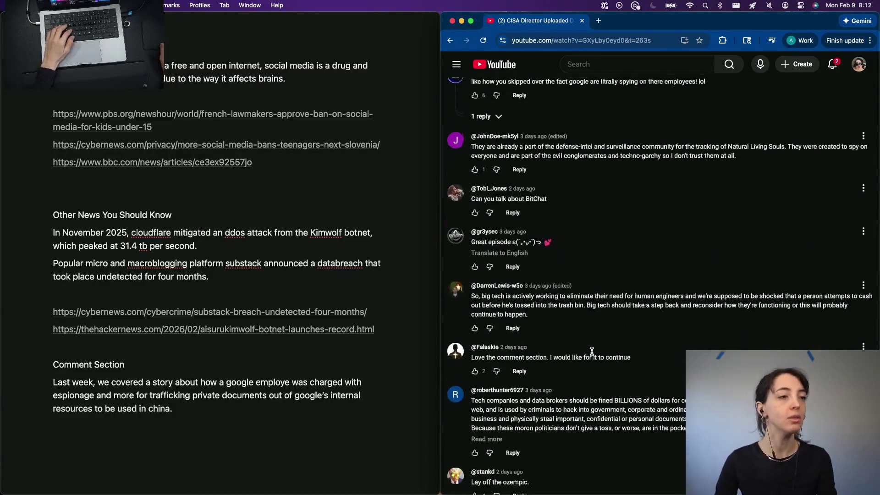
scroll(591, 351, "up", 1)
left_click(203, 440)
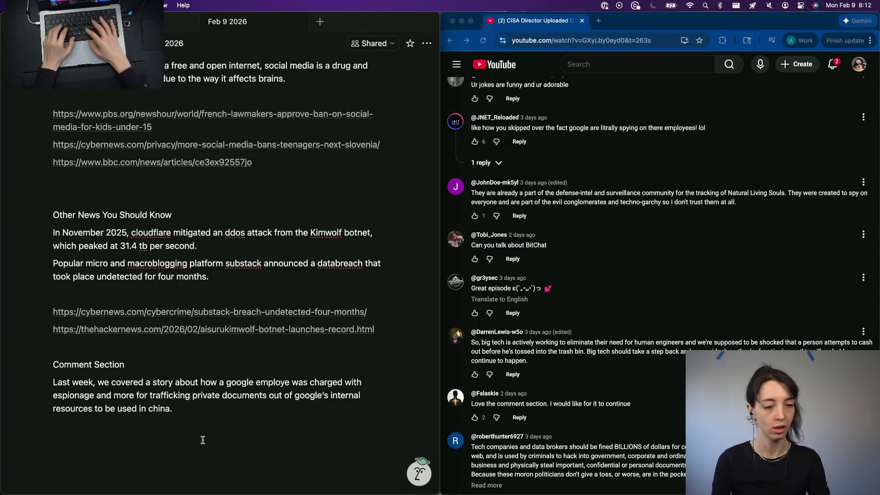
type("JNET under")
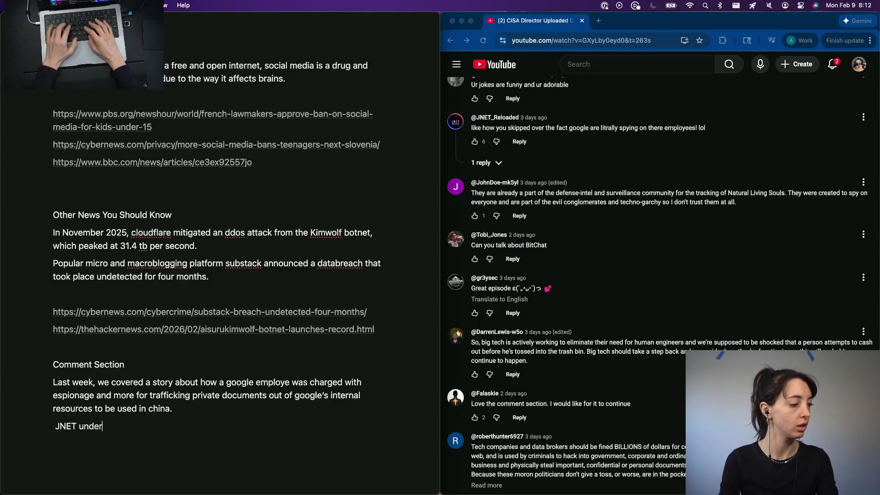
type("score reloaded sa")
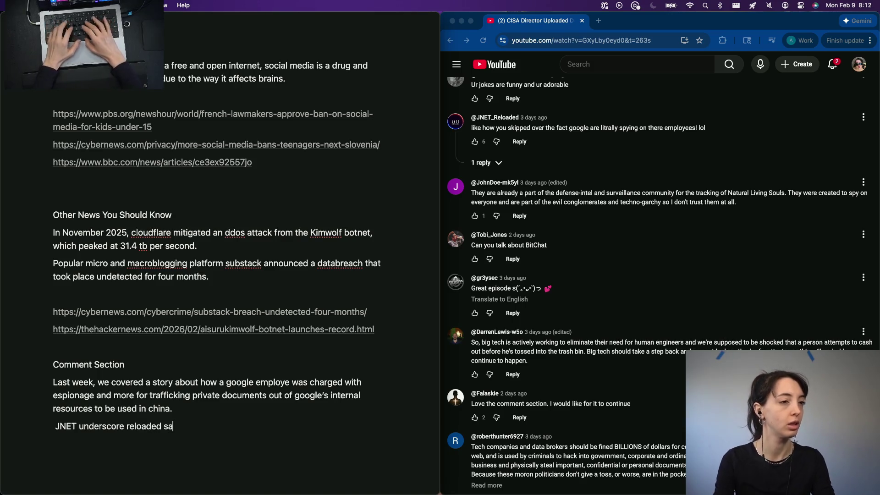
type("ys")
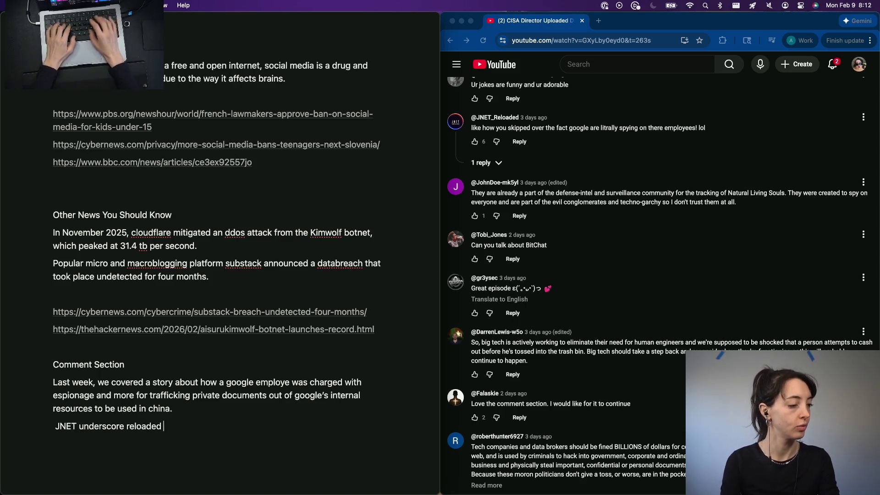
type("replied wt")
type("ith the")
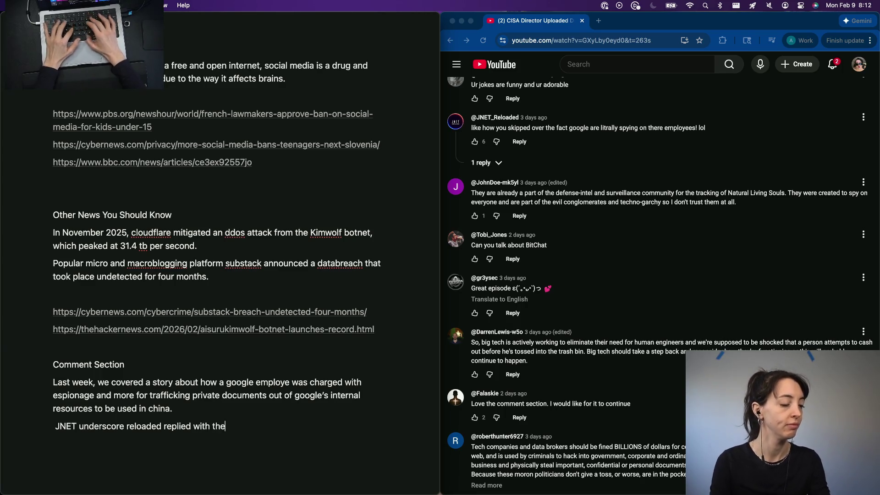
type(" following:")
Finish the intro line "JNET underscore reloaded replied with the following:" and move to a new line
key("Return")
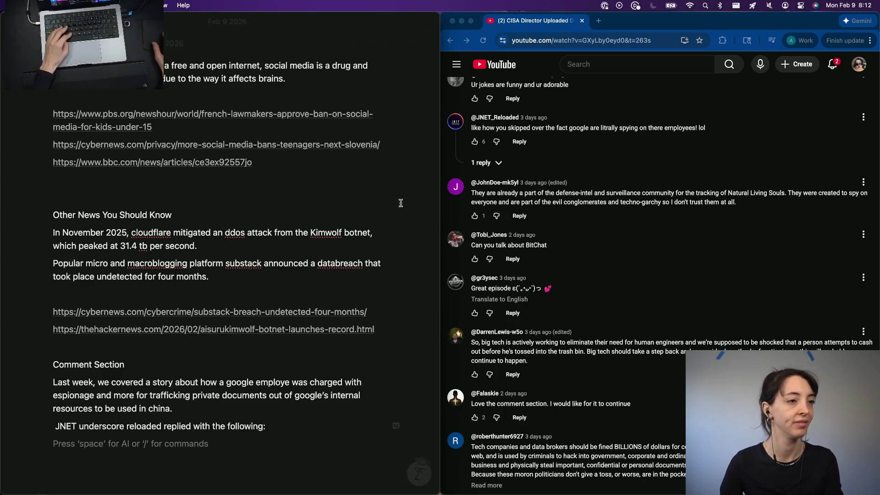
Paste the viewer's YouTube comment about Google spying on employees into the notes as a block quote
triple_click(643, 127)
key("cmd+c")
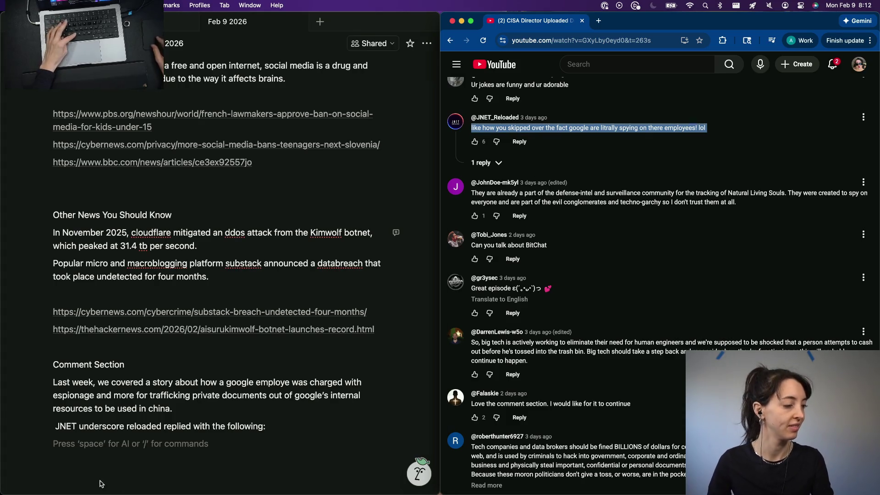
left_click(133, 444)
key("cmd+v")
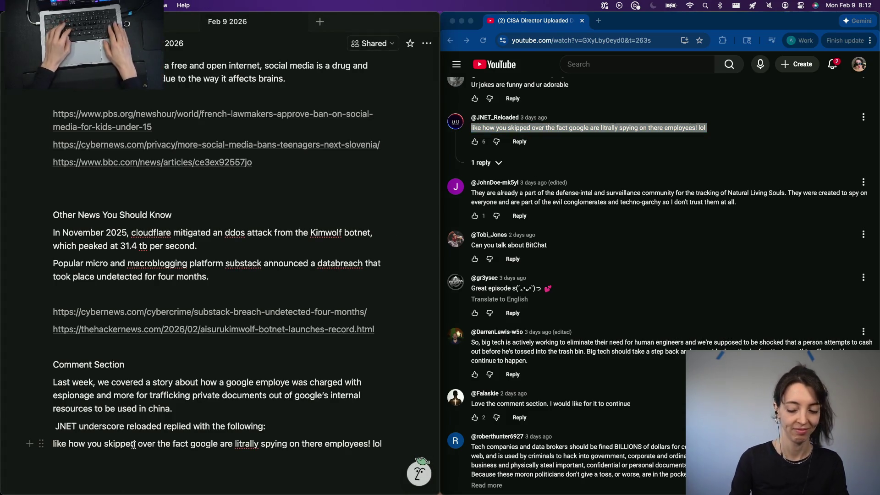
type("\"")
key("cmd+Right")
Clean up the stray letters after "lol" and begin a plain paragraph below the quote
key("Return")
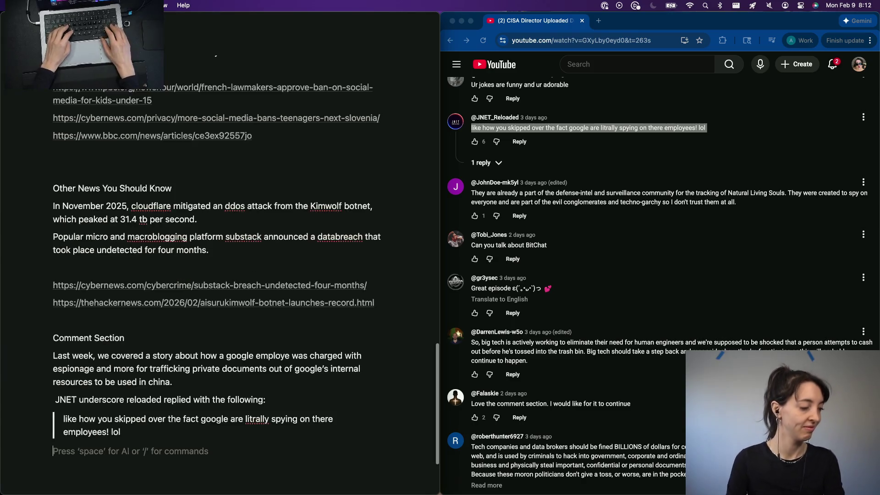
key("BackSpace")
type("Wh")
key("BackSpace")
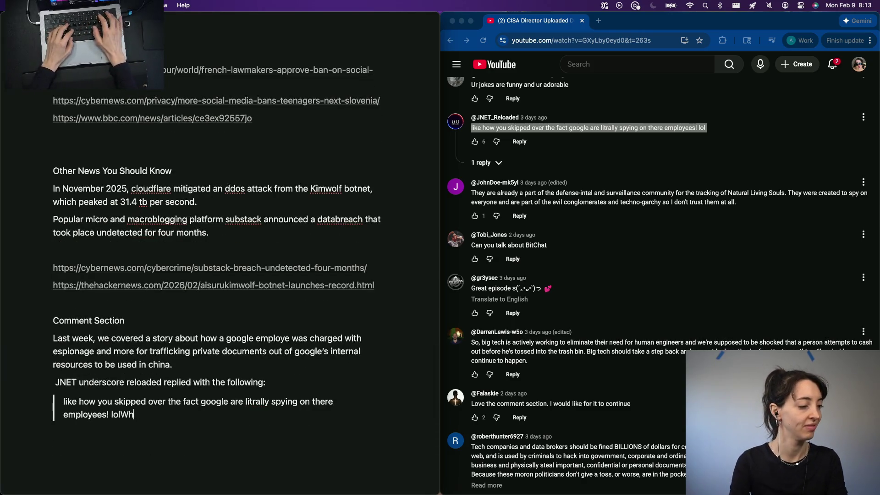
key("BackSpace")
key("Return")
key("Return")
type("This repl")
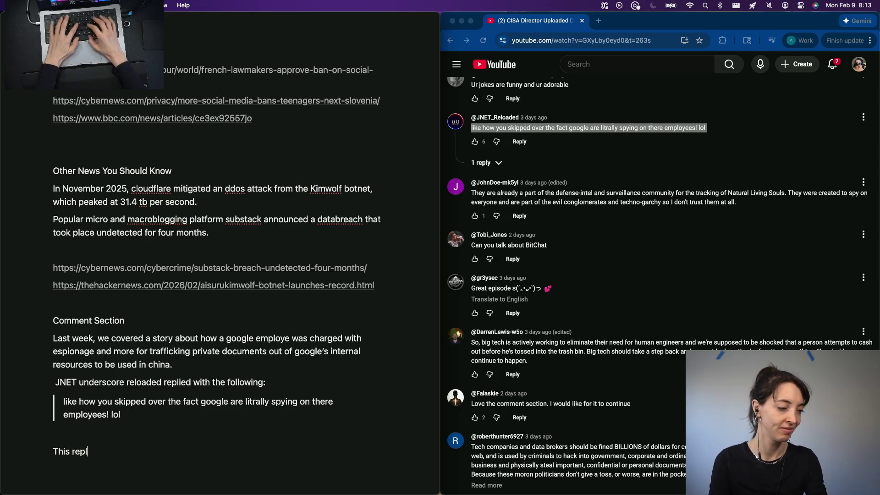
type("y made m")
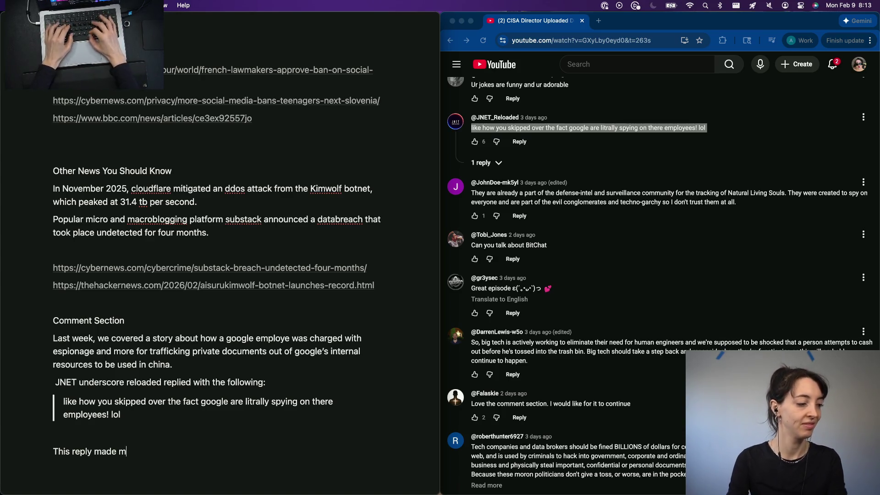
type("e")
type("paused")
Write "This reply made me... pause. Lets take a step back and talk about corporate security.", fixing typos along the way
key("BackSpace")
key("BackSpace")
key("BackSpace")
type("pa")
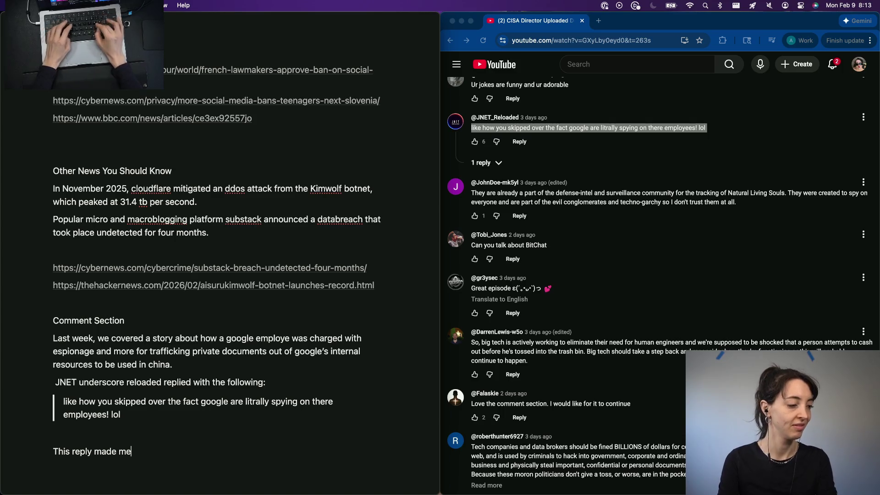
type("use. ")
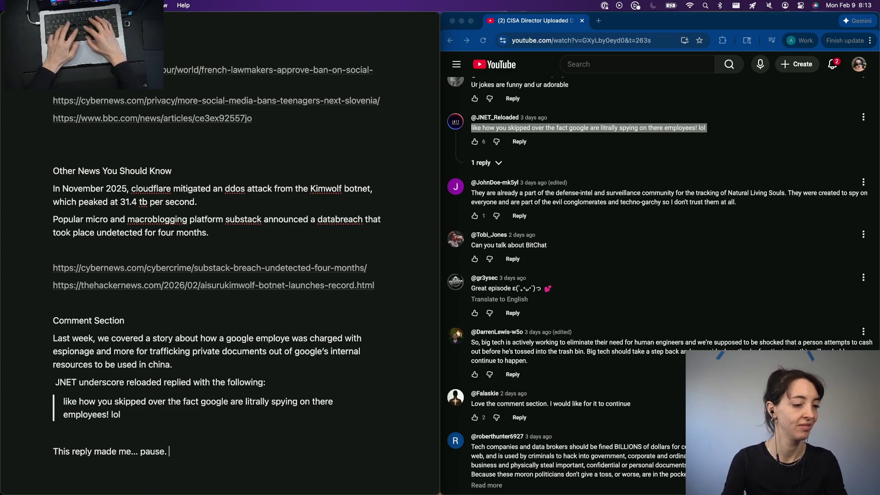
type("Because it")
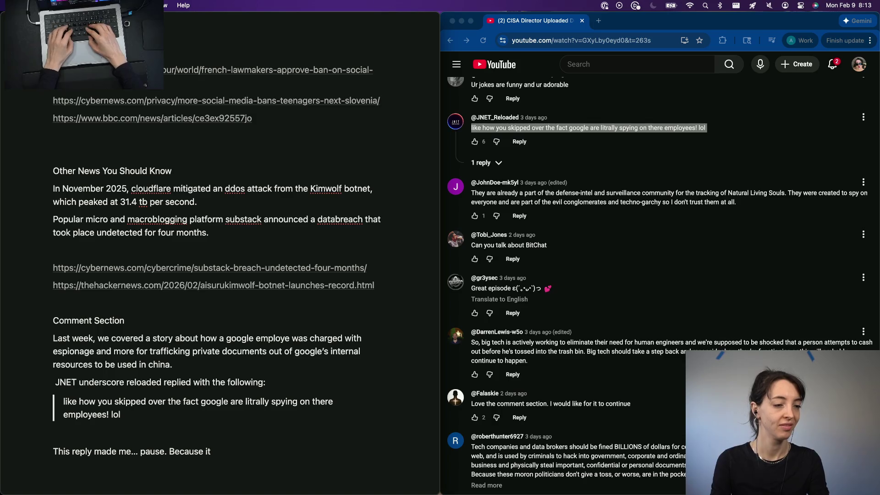
key("BackSpace")
key("BackSpace")
key("BackSpace")
type("B")
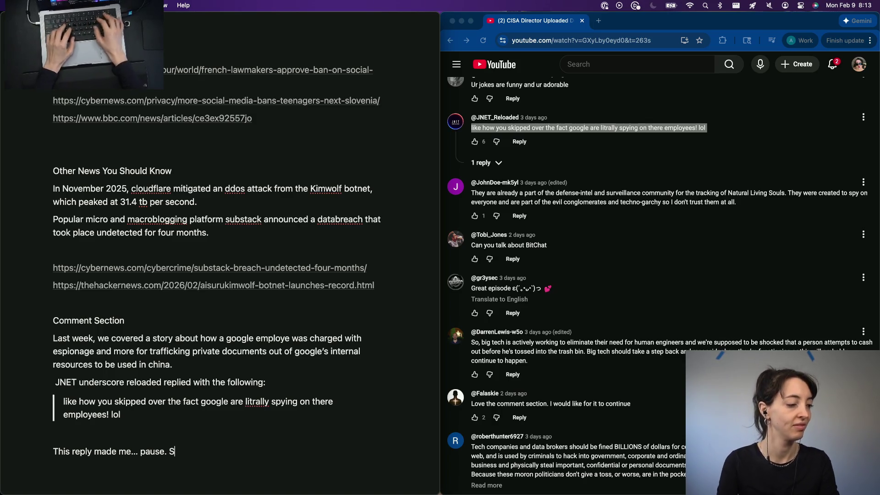
type("ecause we nee")
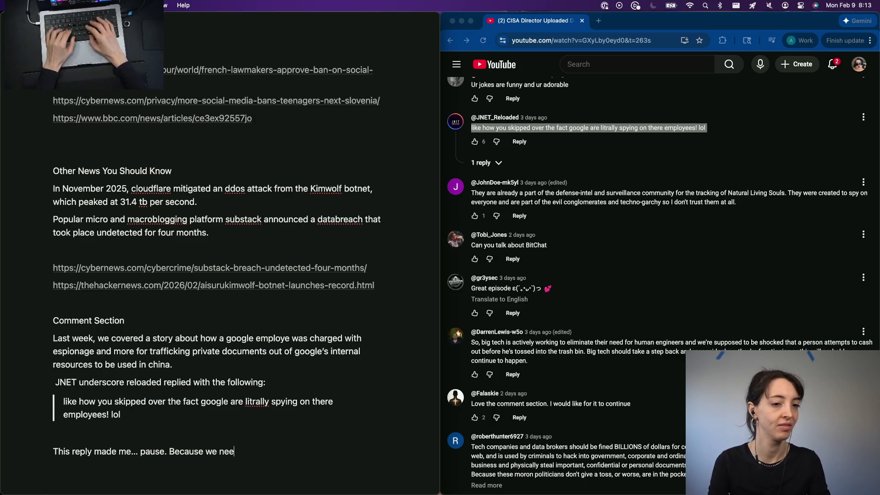
key("BackSpace")
key("BackSpace")
key("BackSpace")
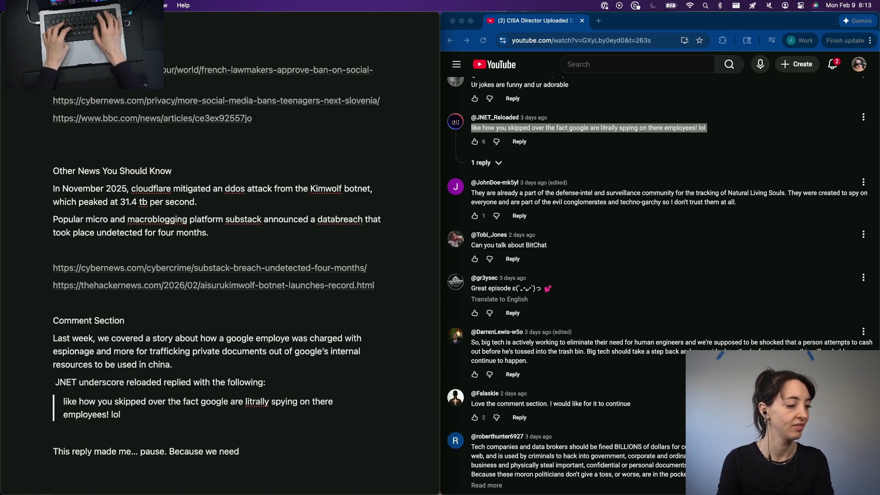
key("BackSpace")
key("BackSpace")
key("BackSpace")
key("BackSpace")
key("BackSpace")
key("BackSpace")
type("Lets tak")
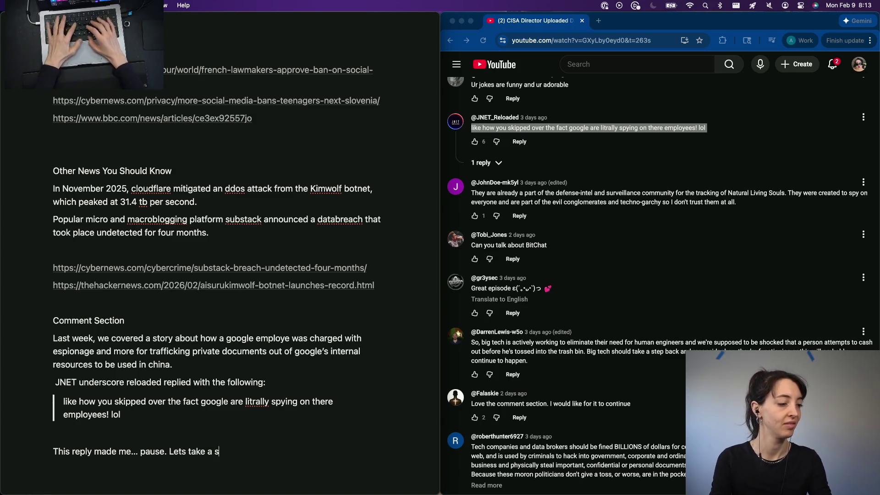
type("e a step back and t")
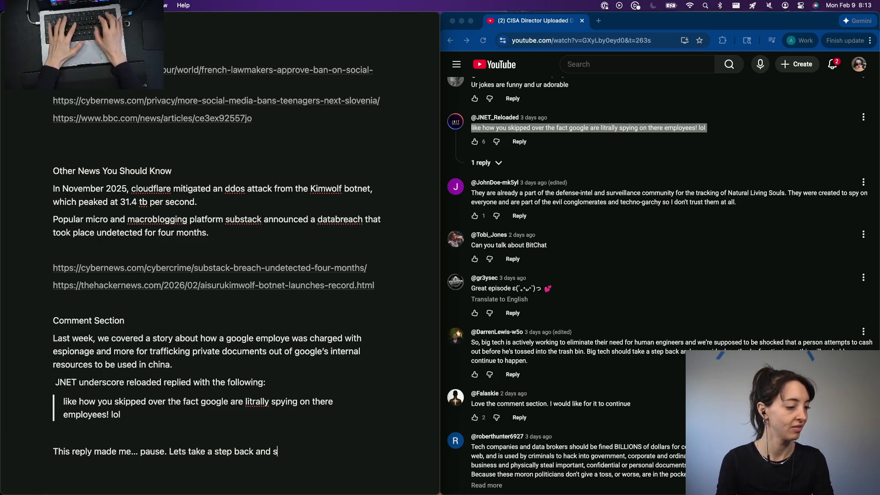
type("alk about how thi")
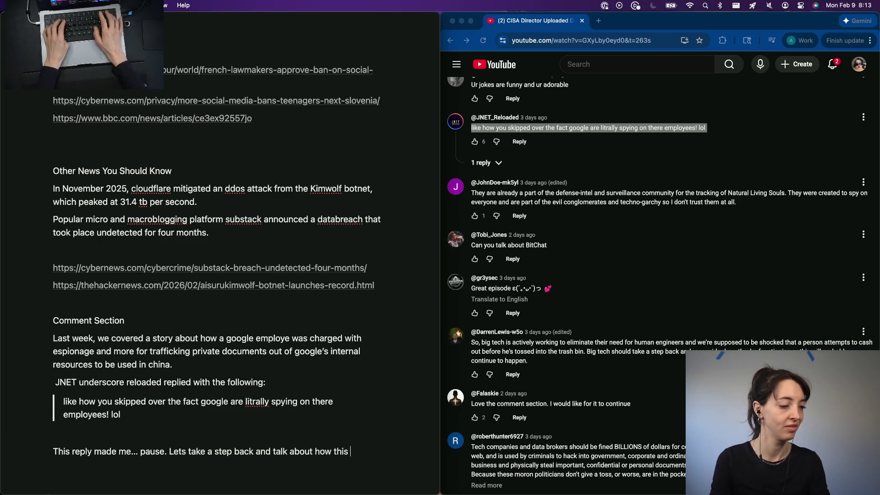
key("BackSpace")
key("BackSpace")
key("BackSpace")
type("why")
key("BackSpace")
key("BackSpace")
key("BackSpace")
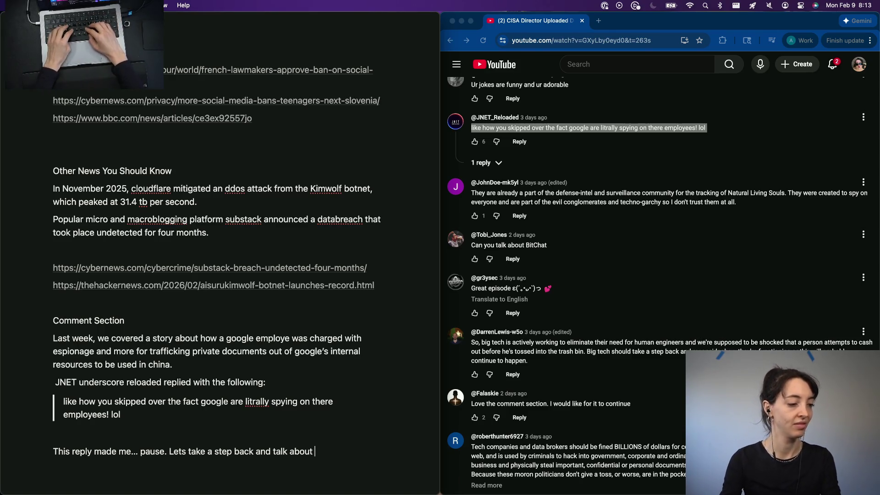
type("corpor")
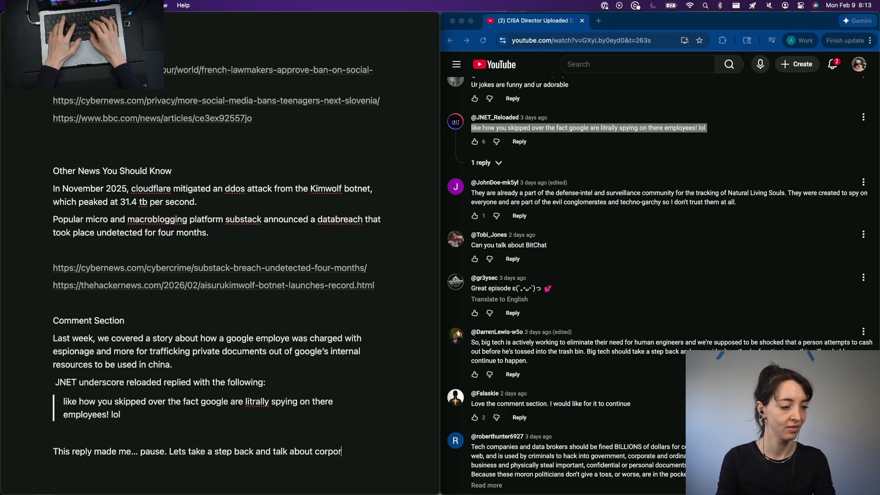
type("ate security. O")
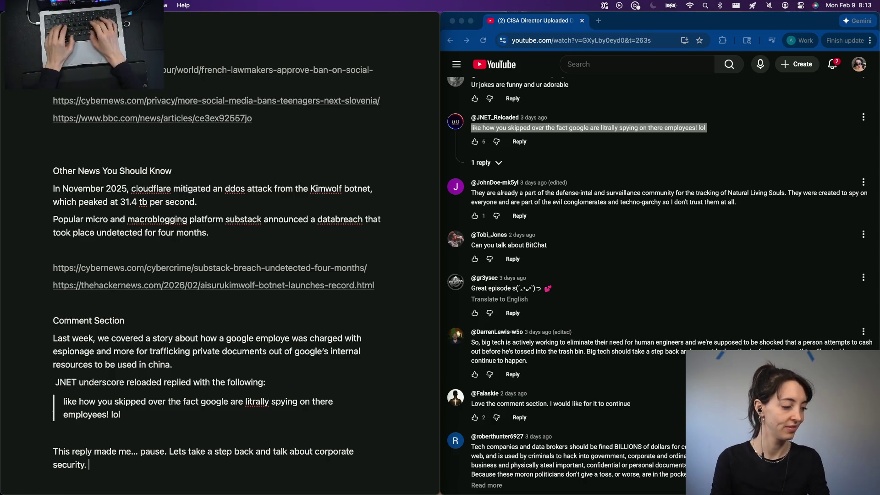
key("BackSpace")
scroll(216, 413, "down", 1)
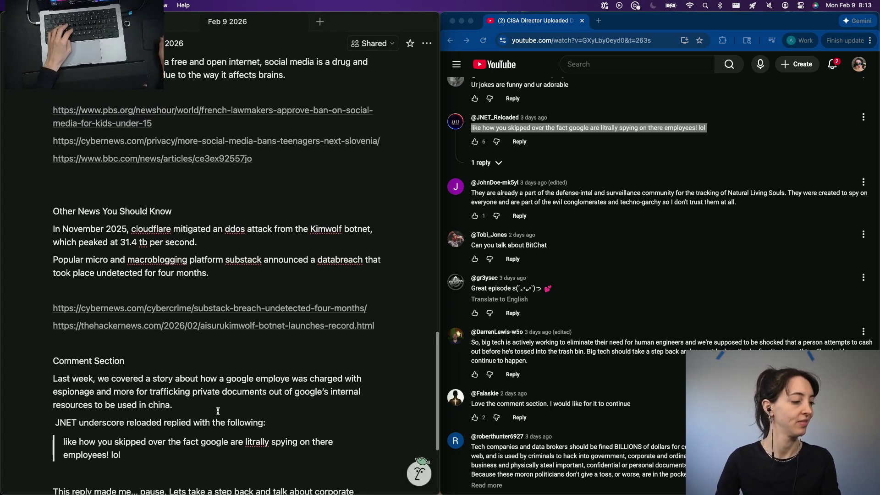
Remove the blank line above the reply, convert the quote to plain text prefixed "[img]", and return below "security."
key("Up")
key("Up")
key("BackSpace")
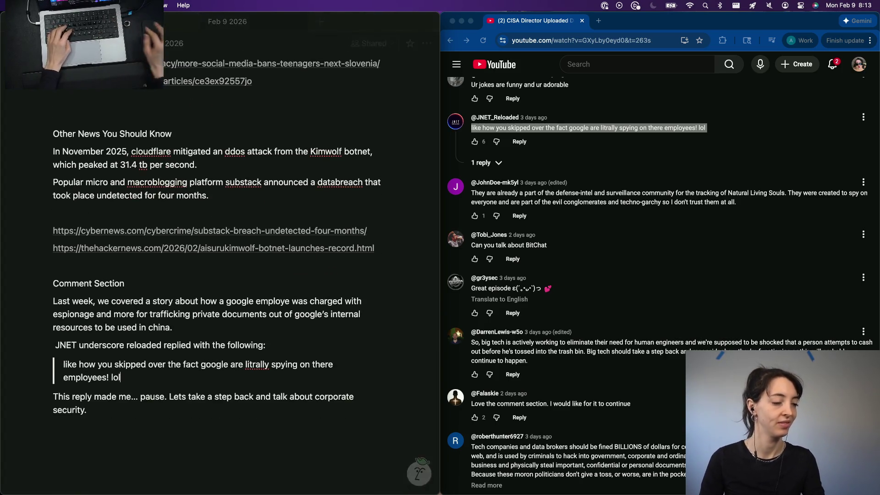
scroll(497, 266, "down", 10)
scroll(154, 342, "up", 1)
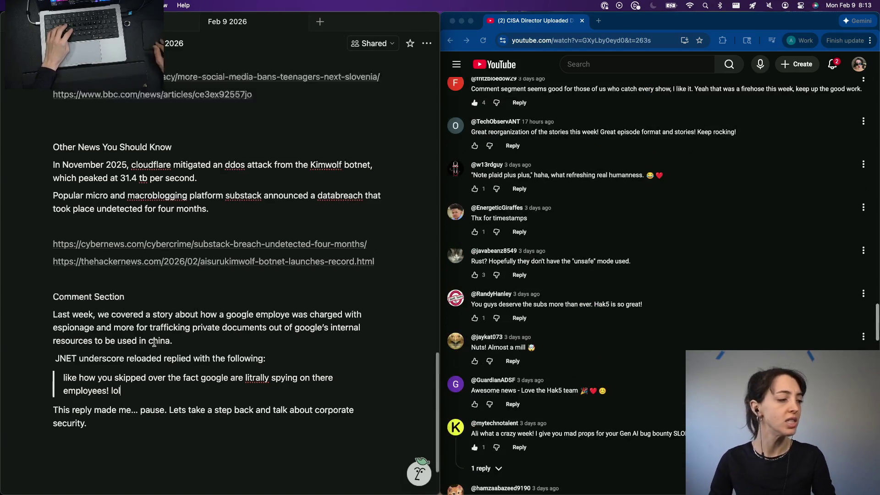
mouse_move(61, 371)
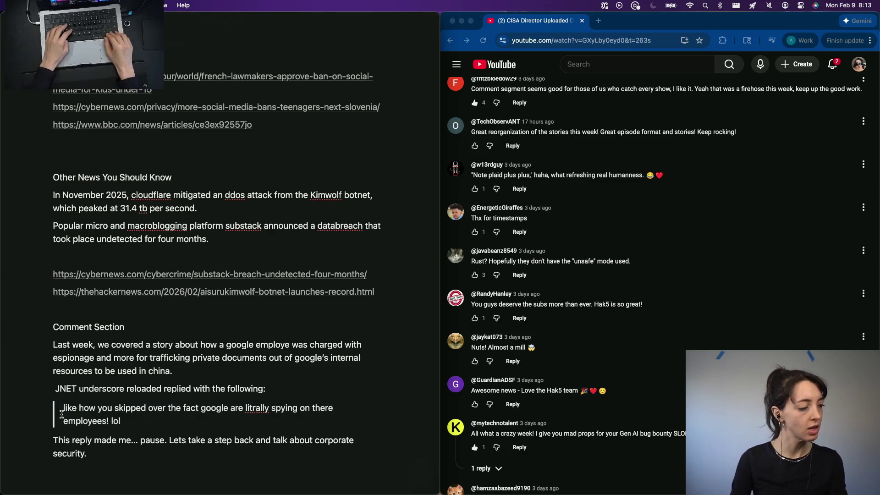
key("BackSpace")
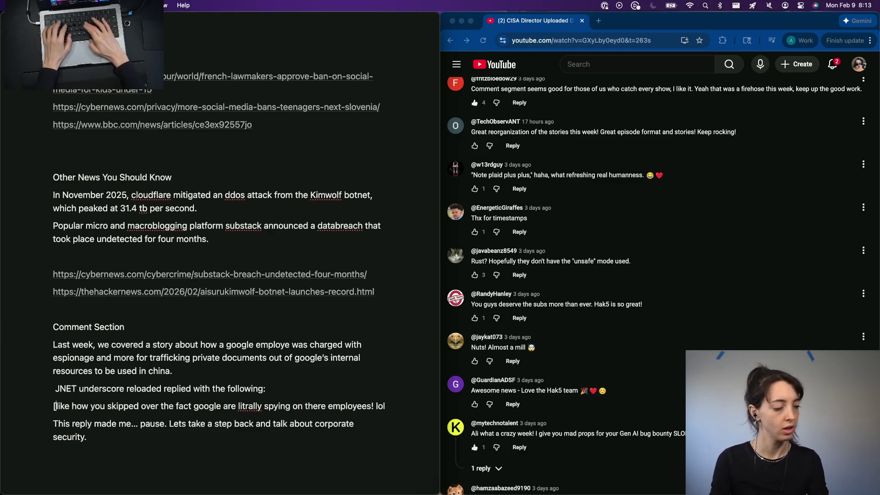
type("[img]")
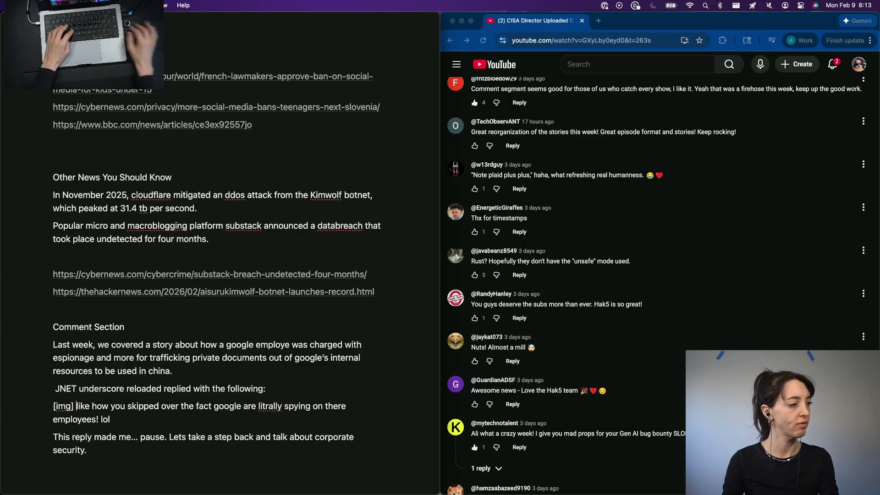
scroll(86, 333, "up", 5)
scroll(86, 333, "up", 5)
scroll(85, 332, "up", 5)
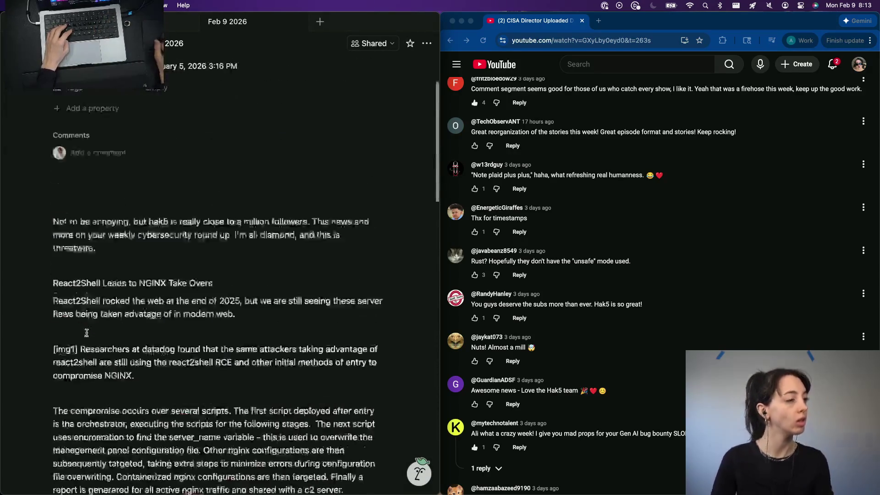
scroll(86, 333, "up", 3)
left_click(114, 254)
scroll(114, 309, "down", 15)
scroll(112, 376, "down", 10)
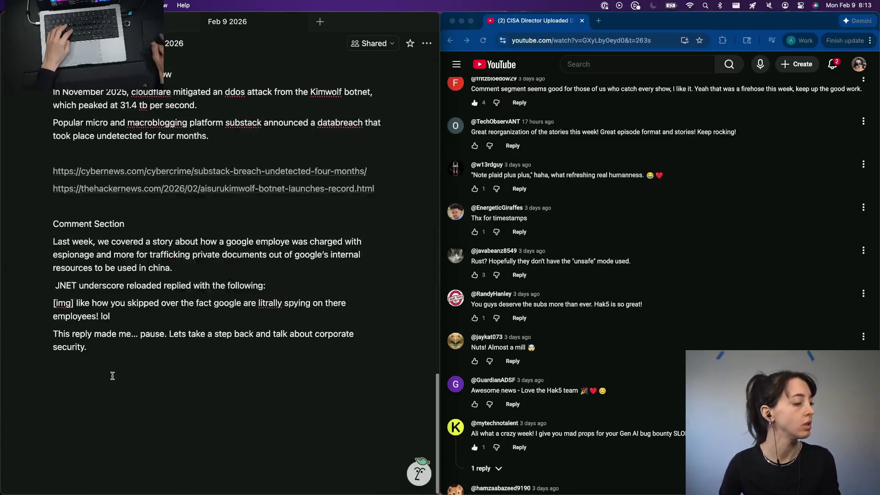
left_click(112, 375)
Add an "Outro" heading and a line thanking viewers for the feb 9 2026 episode with a patreon dot com slash threatwire plug
key("Return")
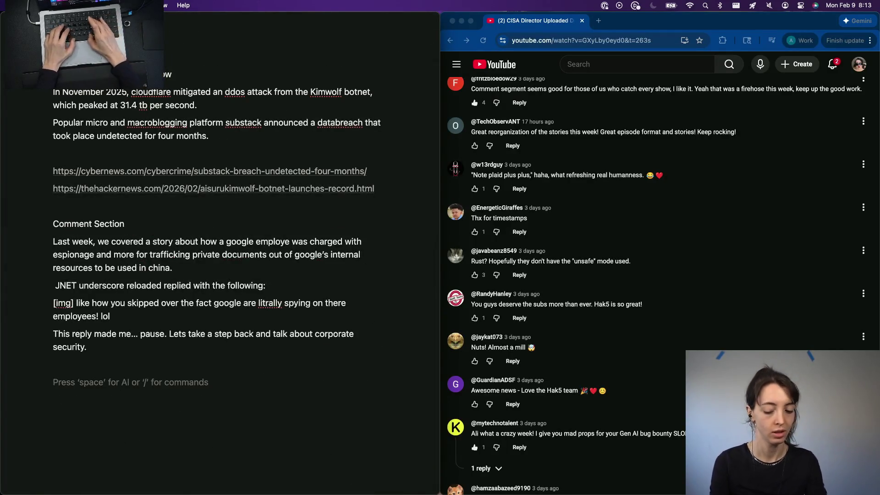
type("Outro")
key("Return")
type("Thank you")
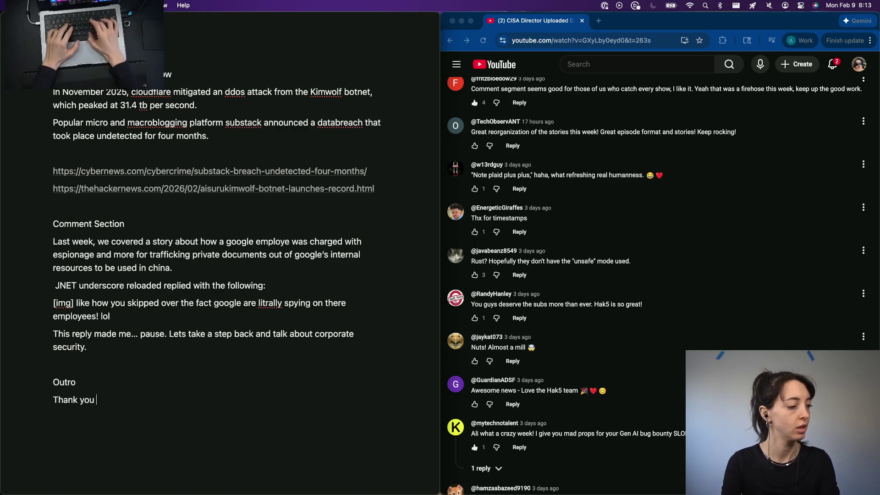
key("BackSpace")
key("BackSpace")
key("BackSpace")
key("BackSpace")
key("BackSpace")
key("BackSpace")
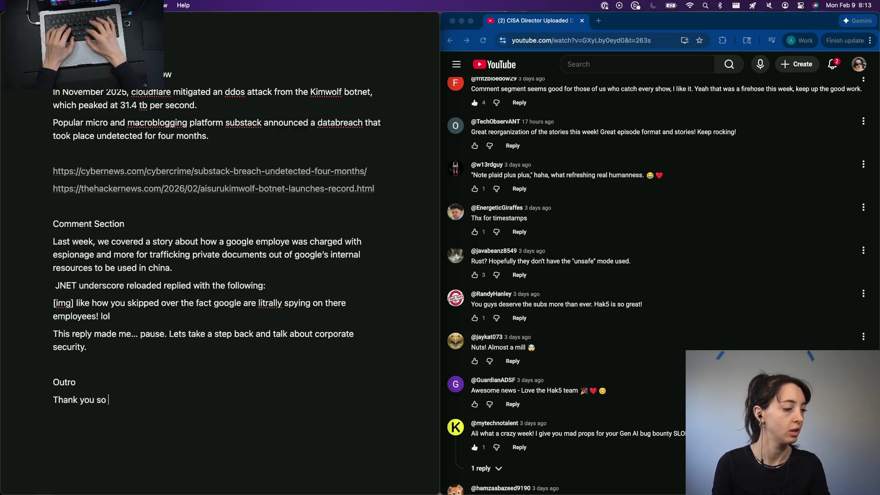
type("ching t")
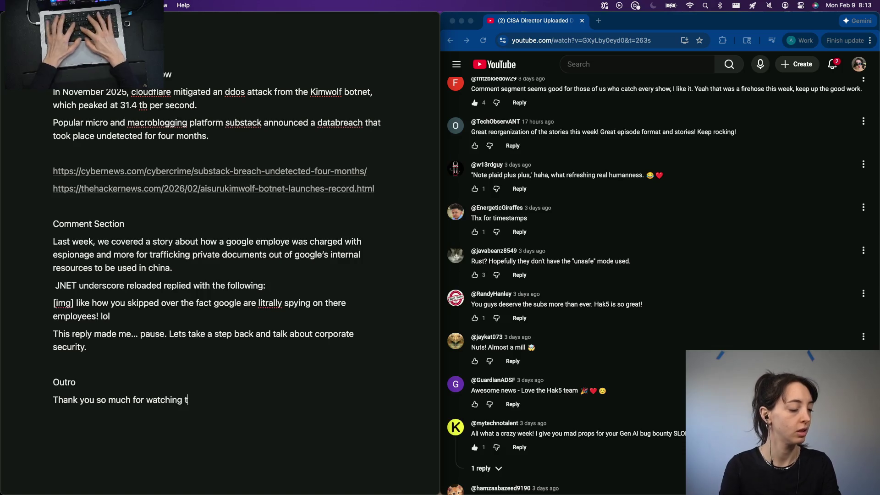
type("hreatwire for the week")
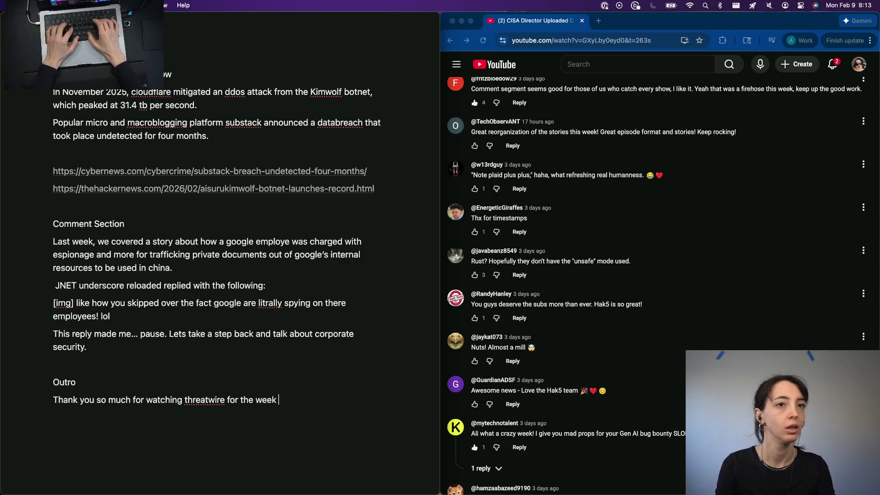
type(" of feb 9 202")
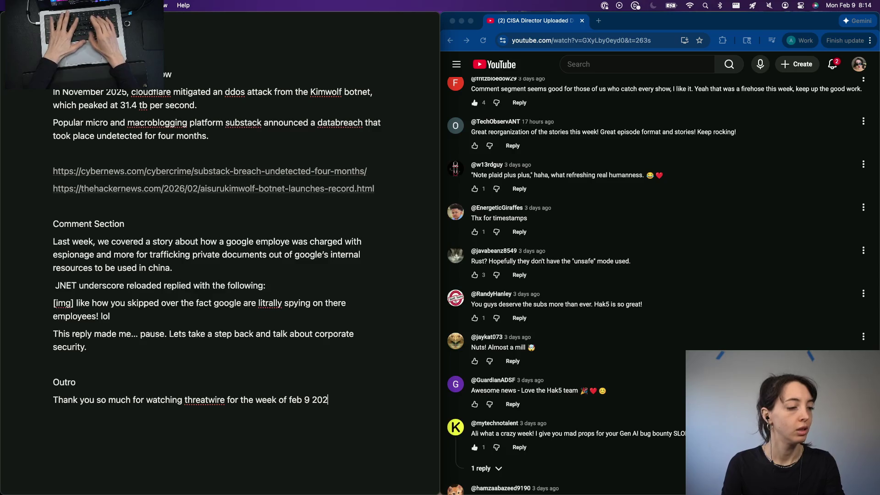
type("6. If you enjoy")
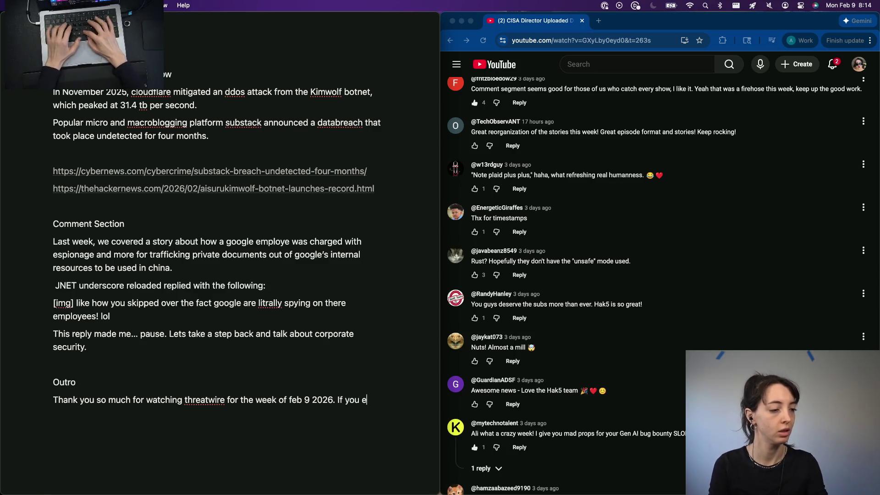
type("ed this how")
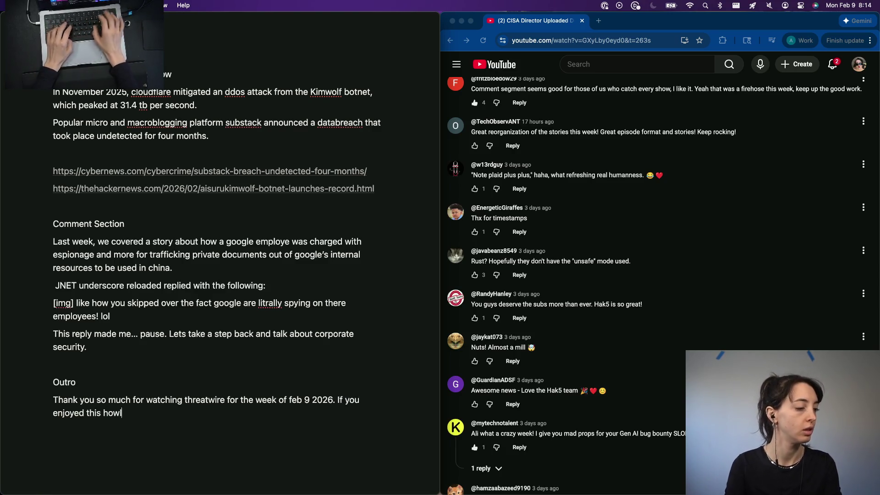
key("BackSpace")
key("BackSpace")
key("BackSpace")
type("show, pelase ")
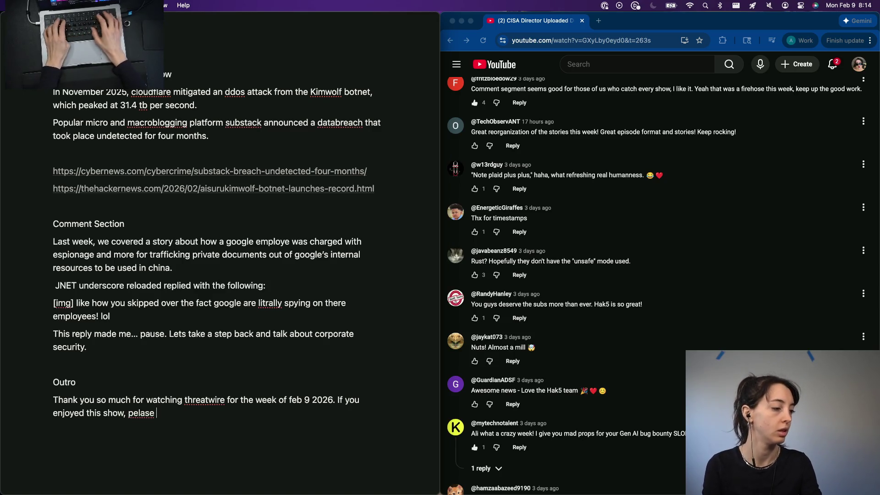
key("BackSpace")
key("BackSpace")
key("BackSpace")
key("BackSpace")
key("BackSpace")
key("BackSpace")
type("lease head ove")
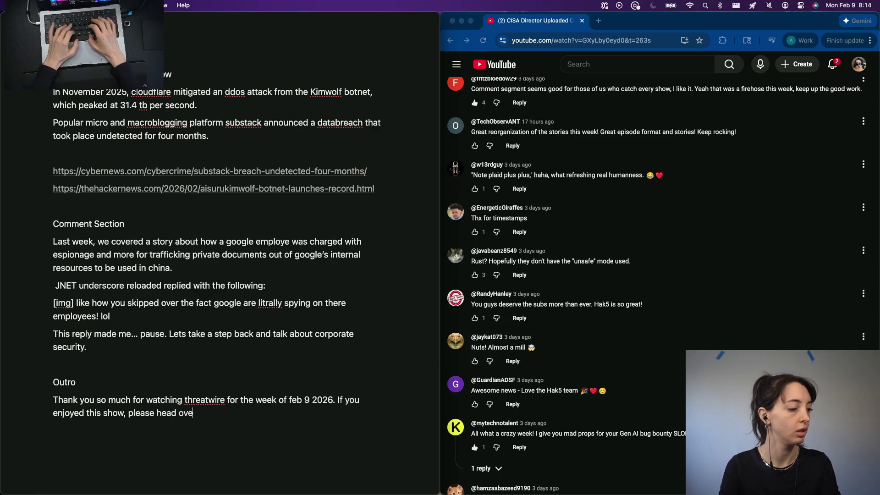
type("r to patreon dot")
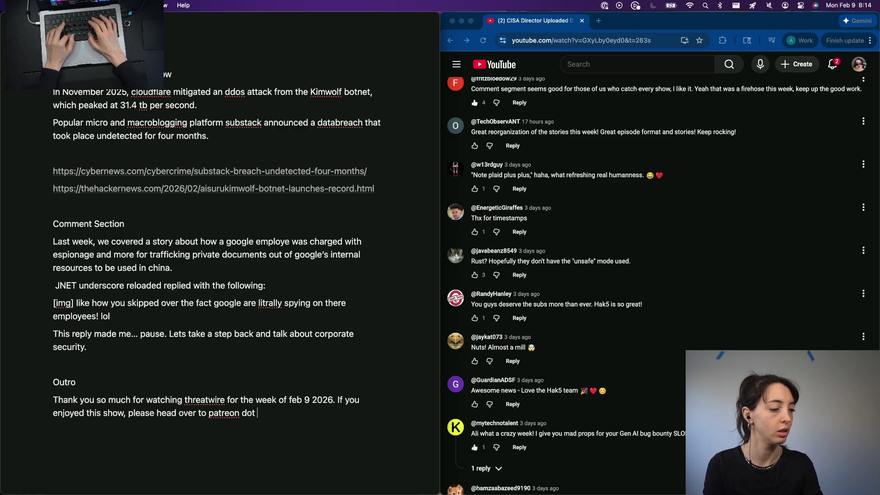
type(" com slash threat")
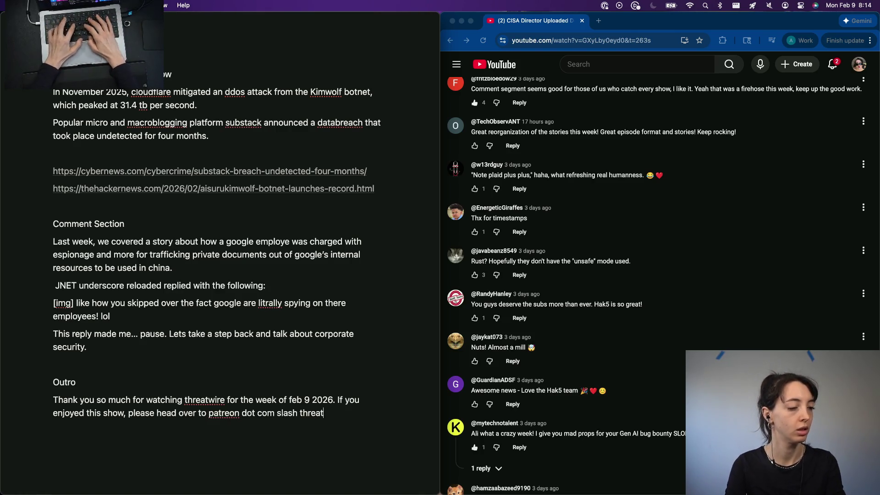
type("wire.")
key("Return")
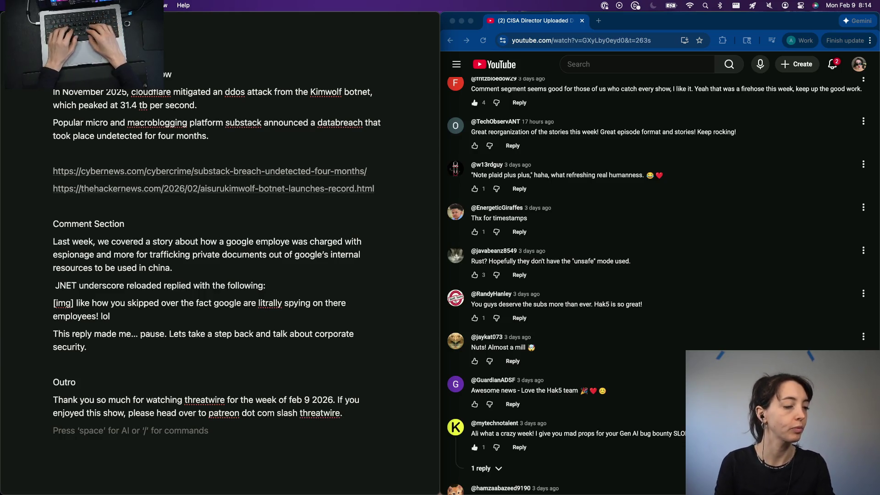
type("Yes, ")
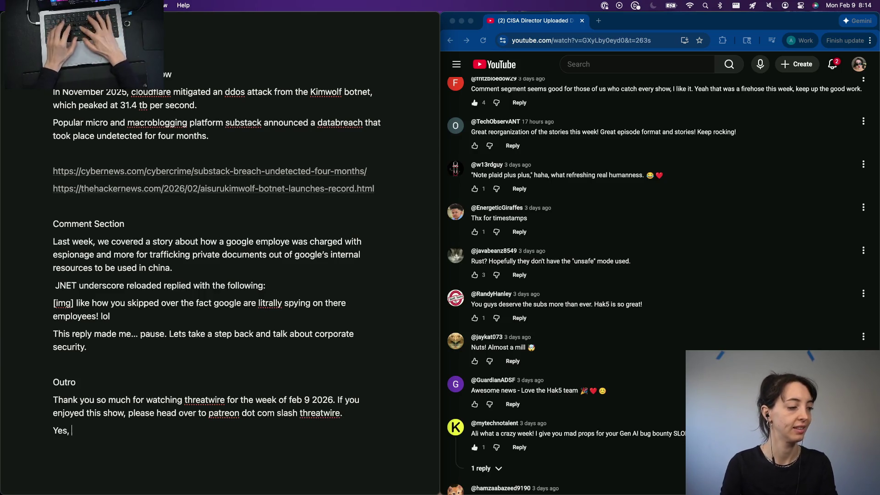
type("the hak5")
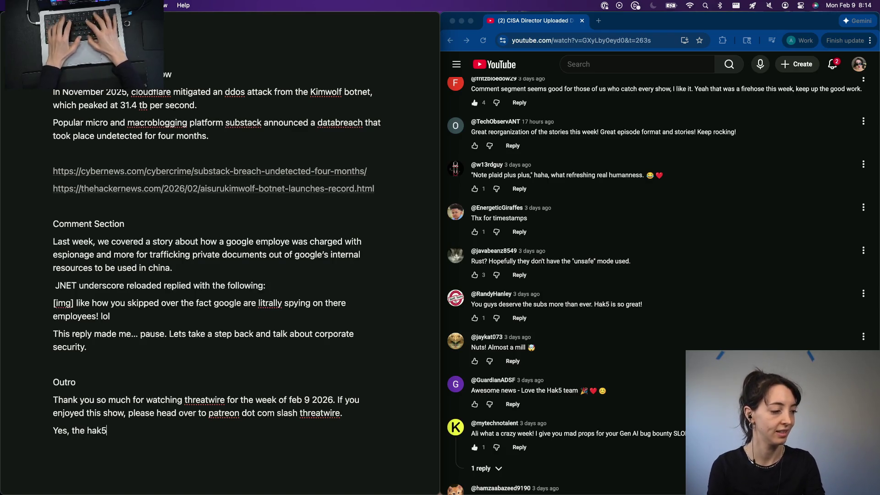
type(" channel is getting c")
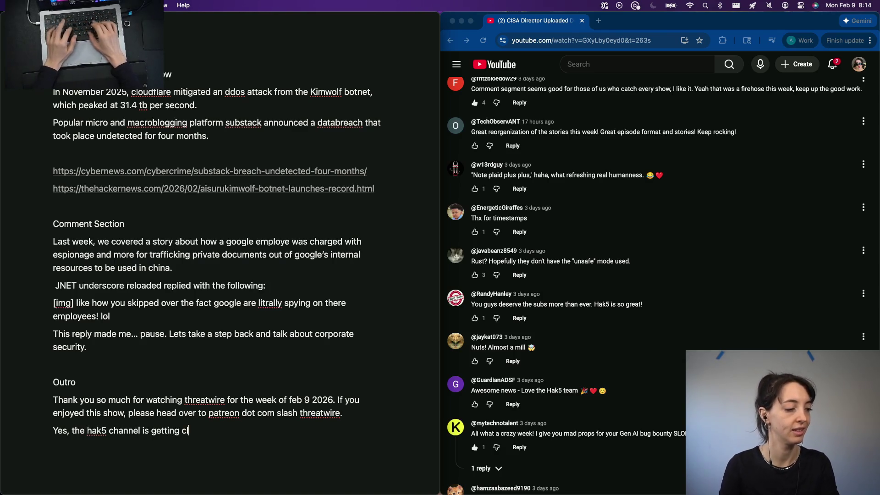
type("soer ")
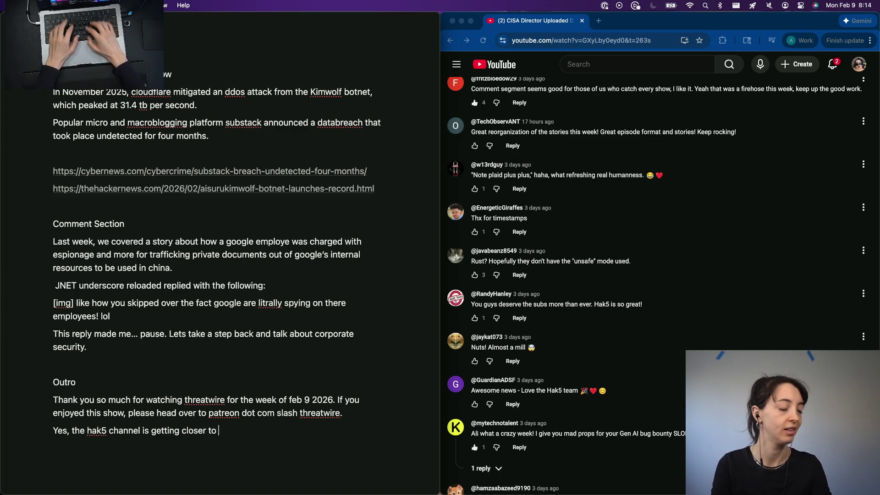
type("1 millio su")
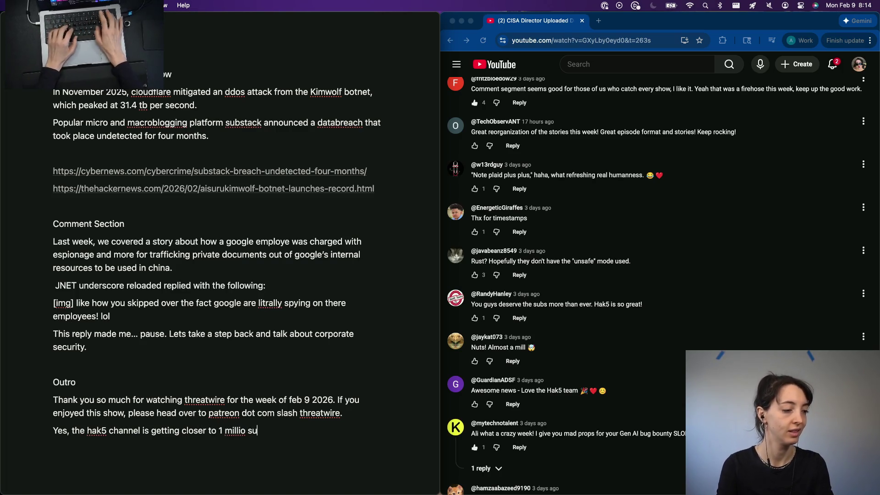
Write that Hak5 is nearing 1 million subscribers, correcting typos and dropping an unfinished phrase
key("BackSpace")
key("BackSpace")
key("BackSpace")
type("n subscribers.")
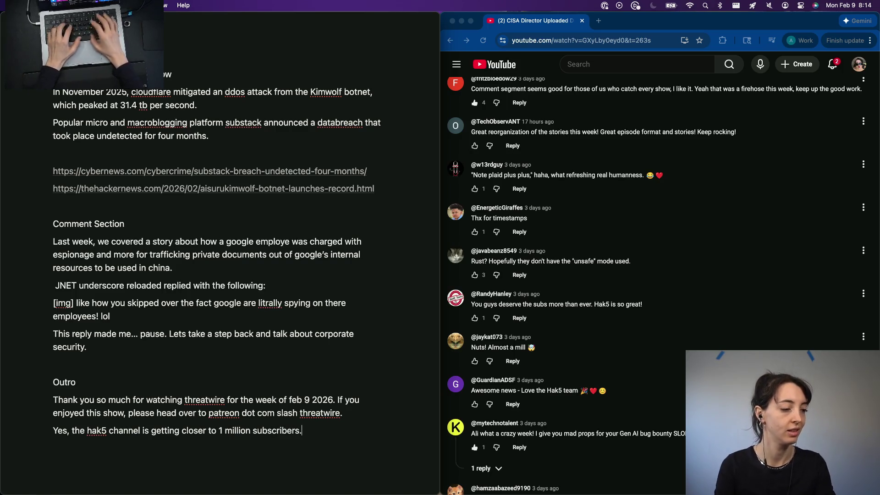
type("i")
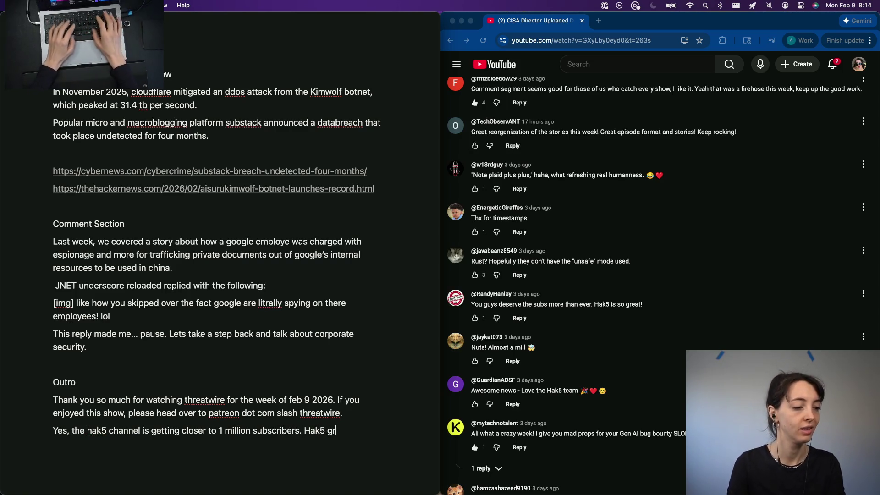
key("BackSpace")
key("BackSpace")
type("is. a very NICH")
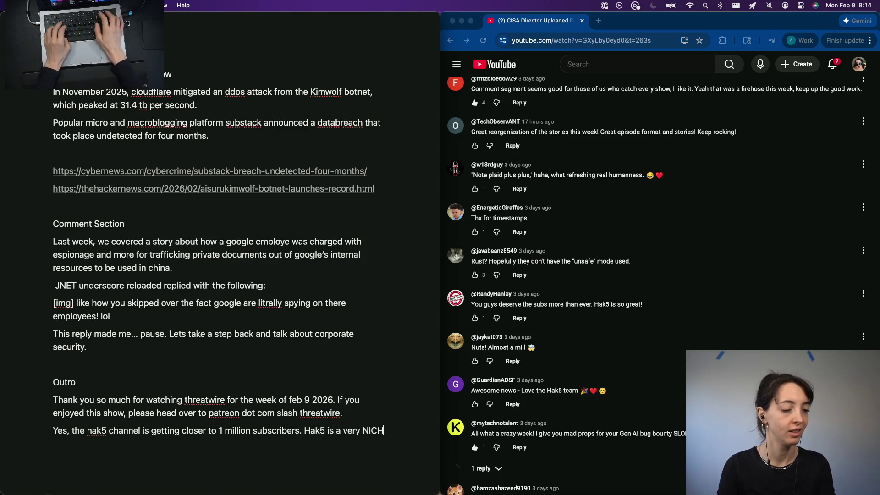
type("he chann")
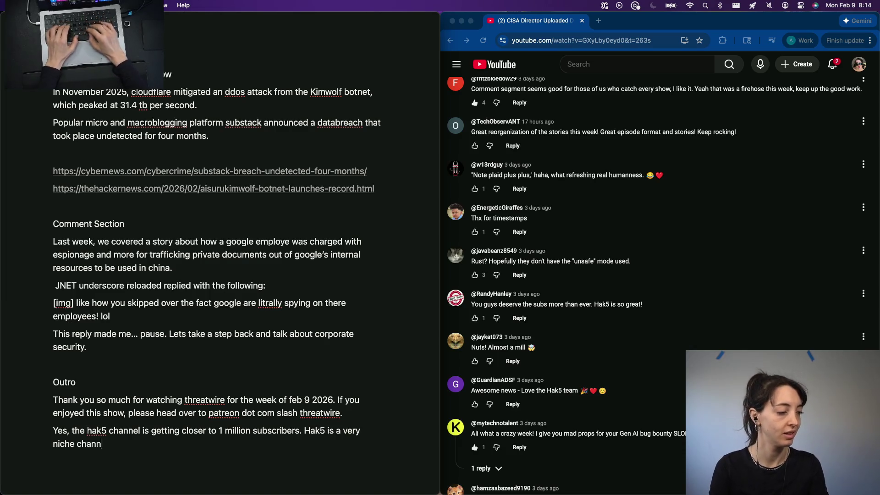
type("el, so it")
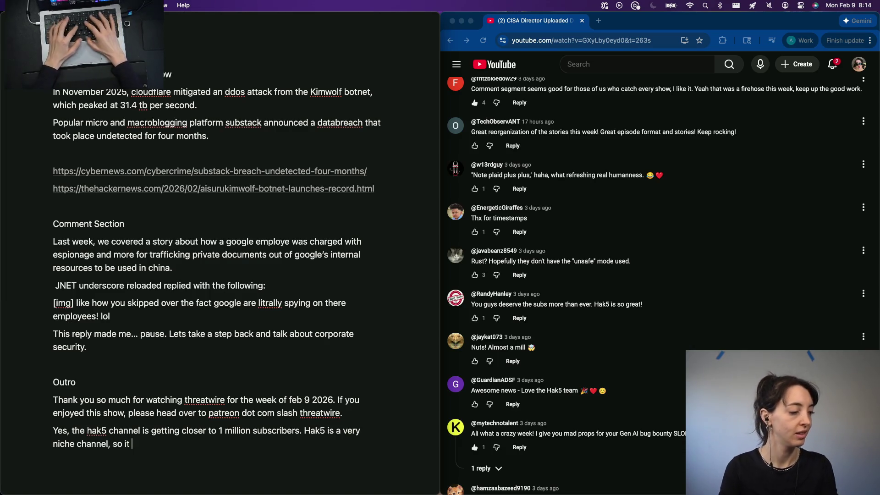
type("grows at a slower p")
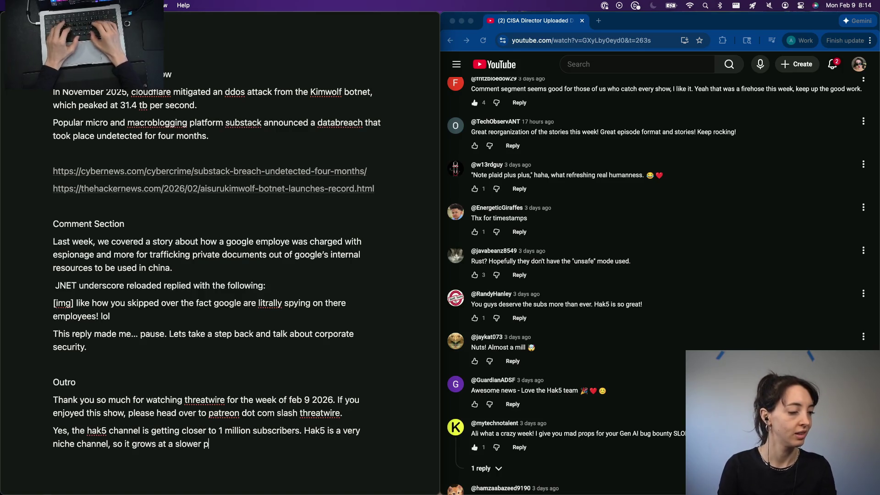
type("ace. It'")
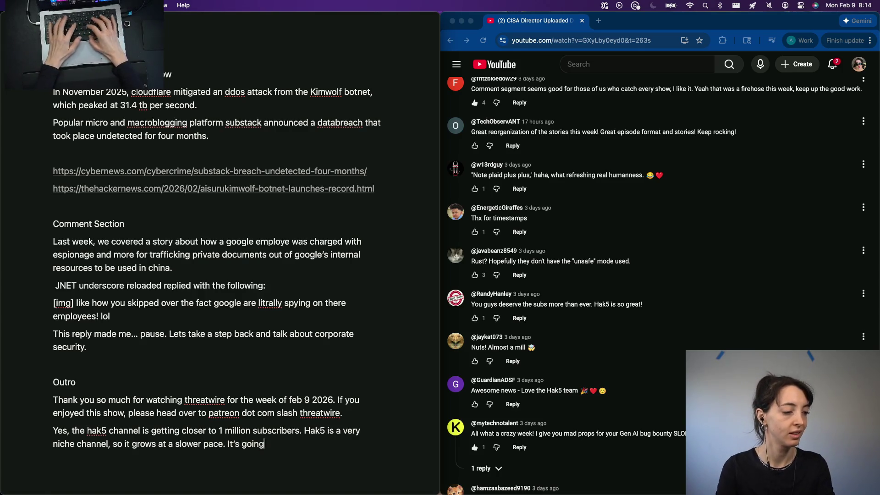
key("BackSpace")
type("take")
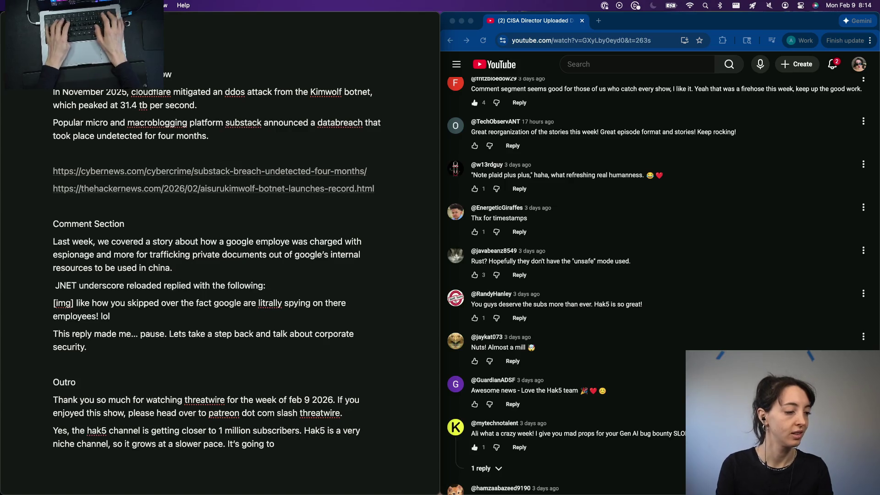
key("alt+BackSpace")
key("alt+BackSpace")
key("alt+BackSpace")
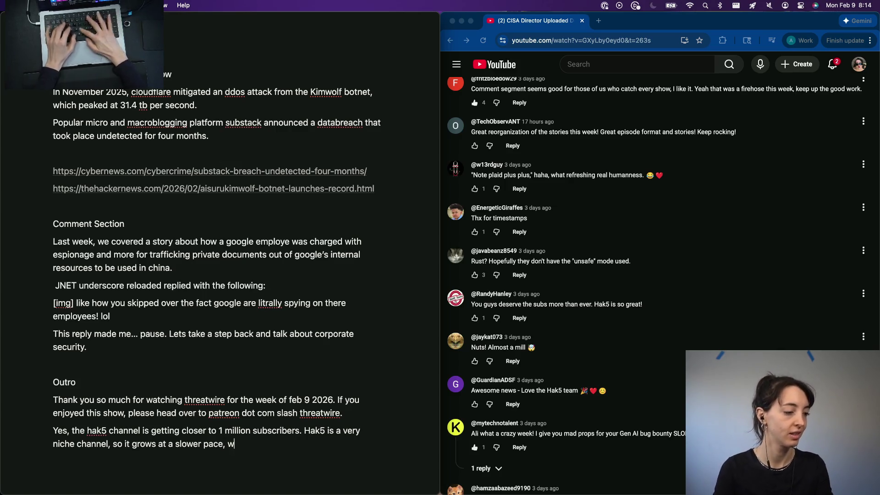
type("hich is GREAT. ")
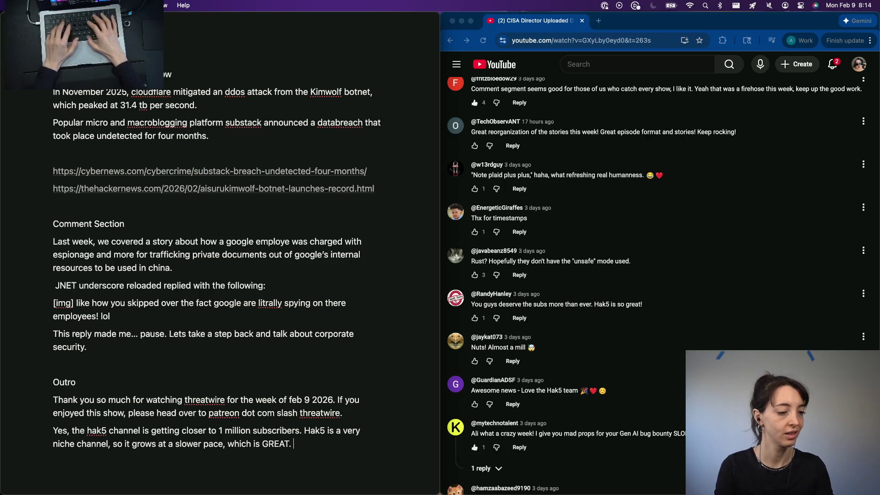
type("But")
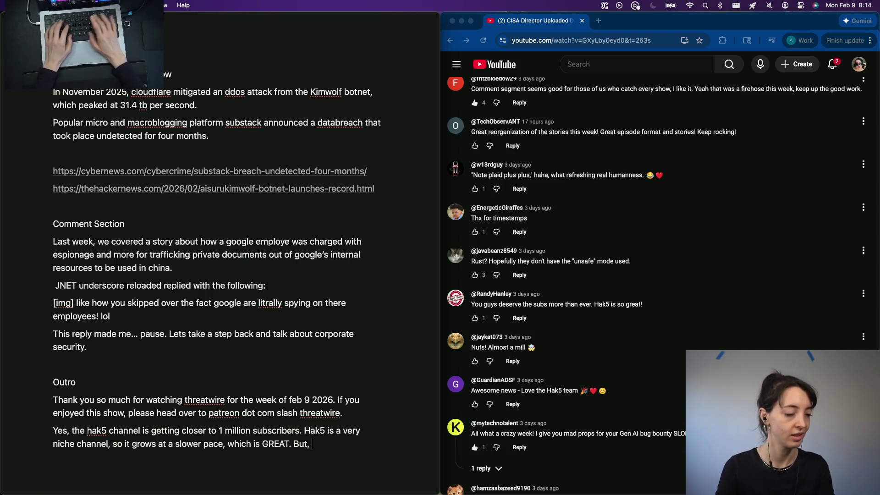
Finish the paragraph with the birthday wish for the channel to hit 1m subs
key("BackSpace")
key("BackSpace")
type("that means th")
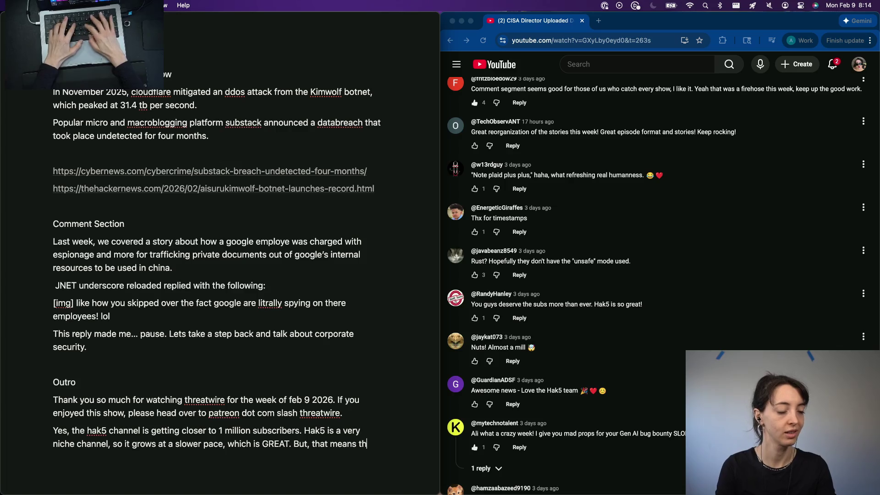
type("at it’s still goin")
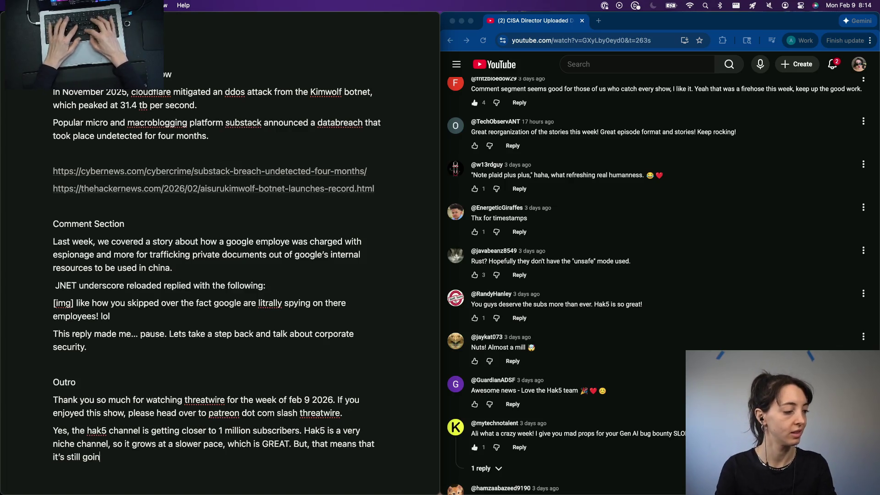
type("g to take a bit to get t")
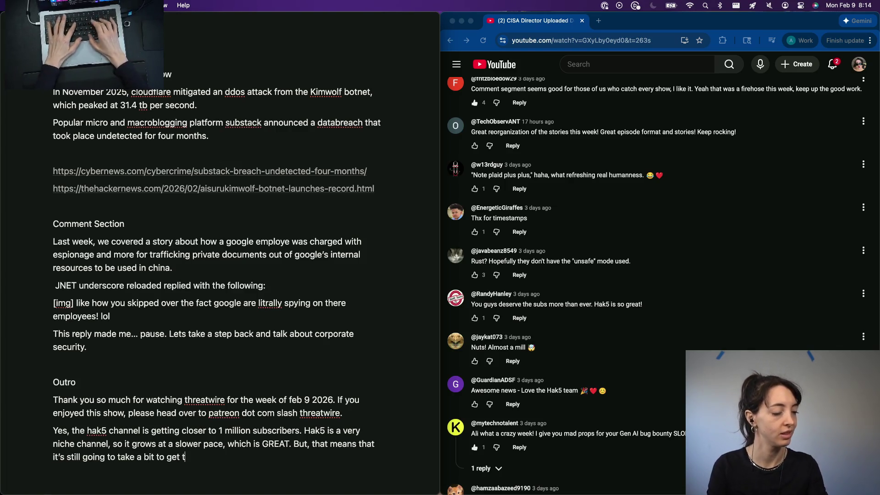
type("o 1 m")
key("BackSpace")
type("mil")
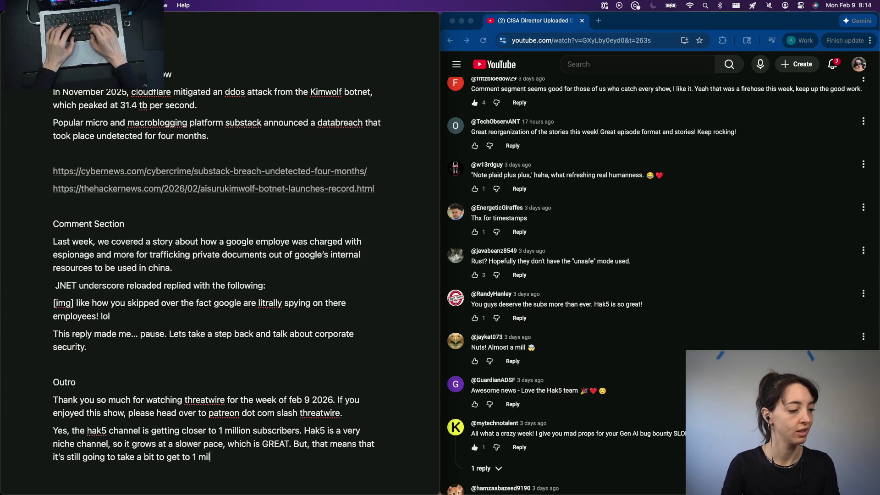
type("lion")
type(". My bi")
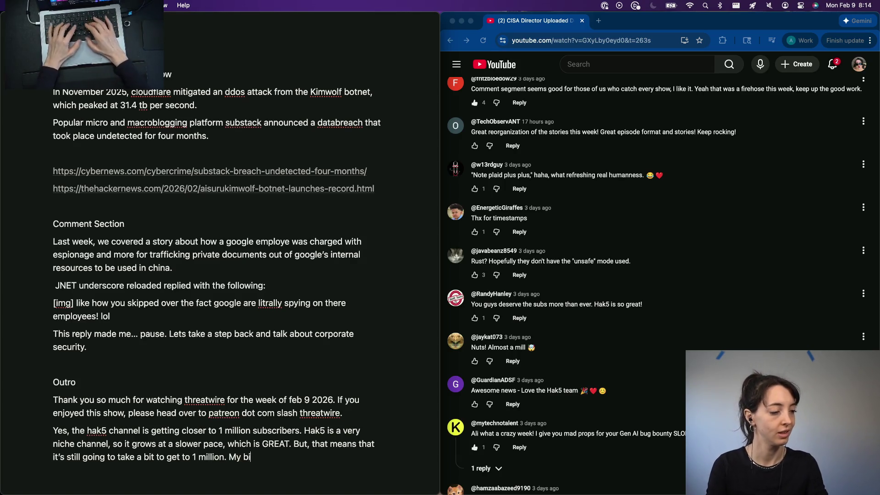
type("rthday")
type(" is in march,")
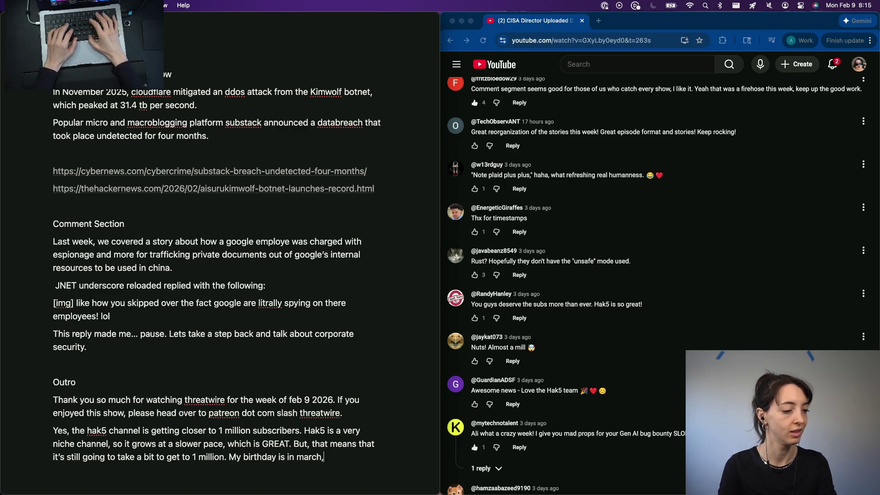
type("chat, let's ")
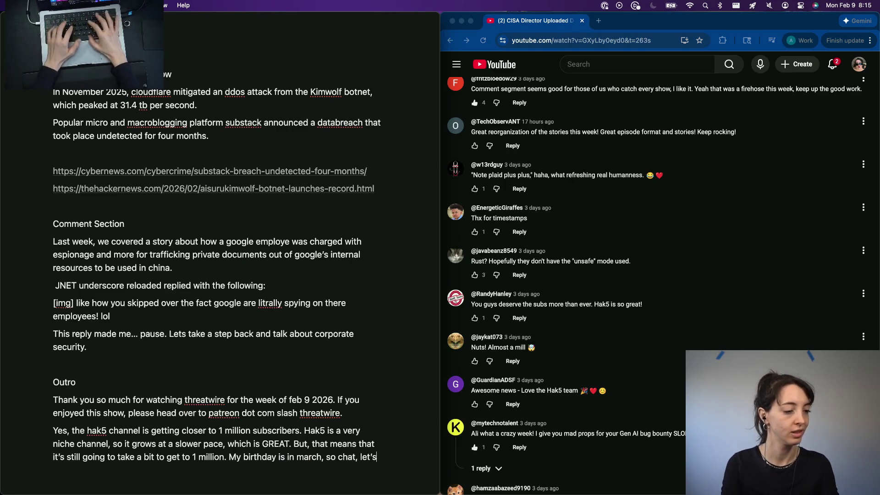
type("make a ")
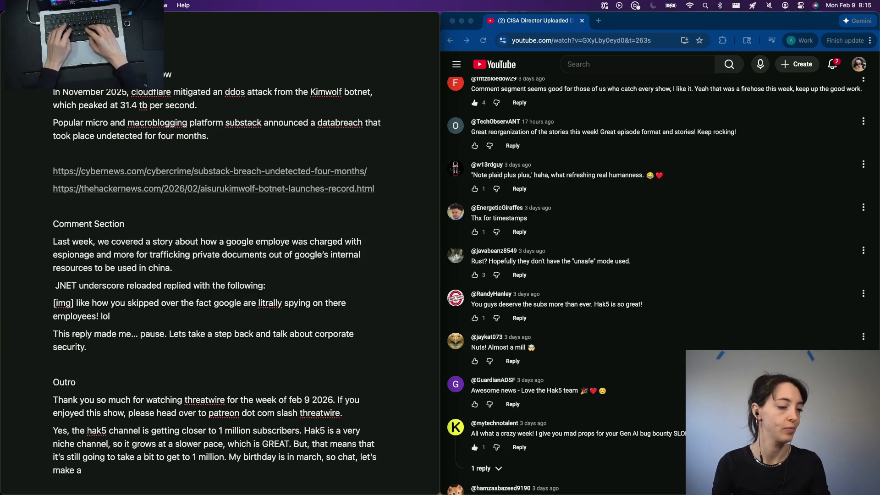
type("n agreement.")
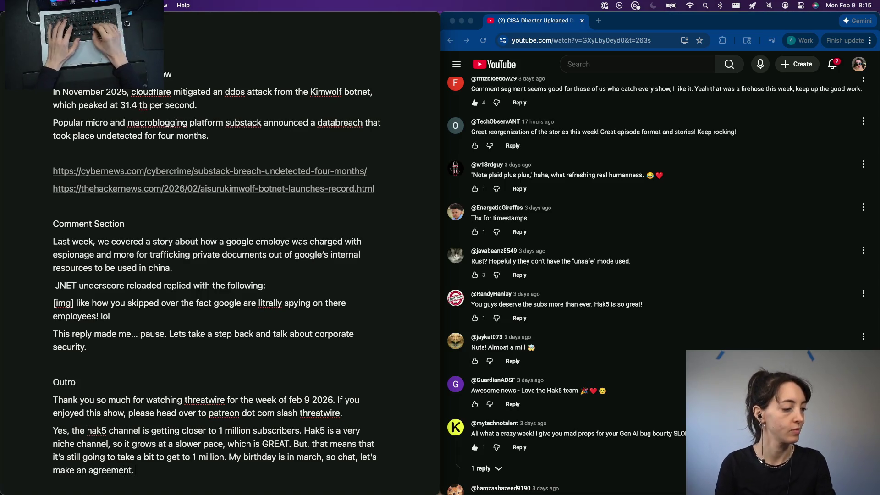
type(" FO")
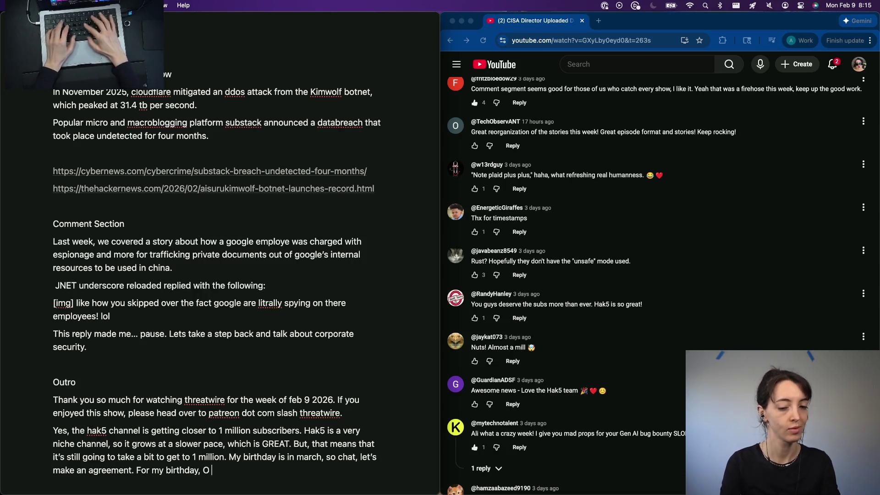
type("th")
key("BackSpace")
key("BackSpace")
key("BackSpace")
key("BackSpace")
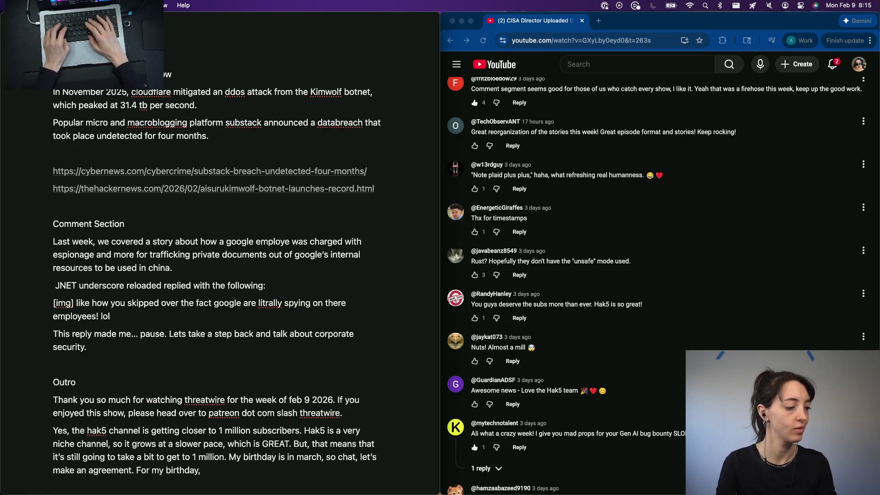
type("I want this channel to hit 1m subs.")
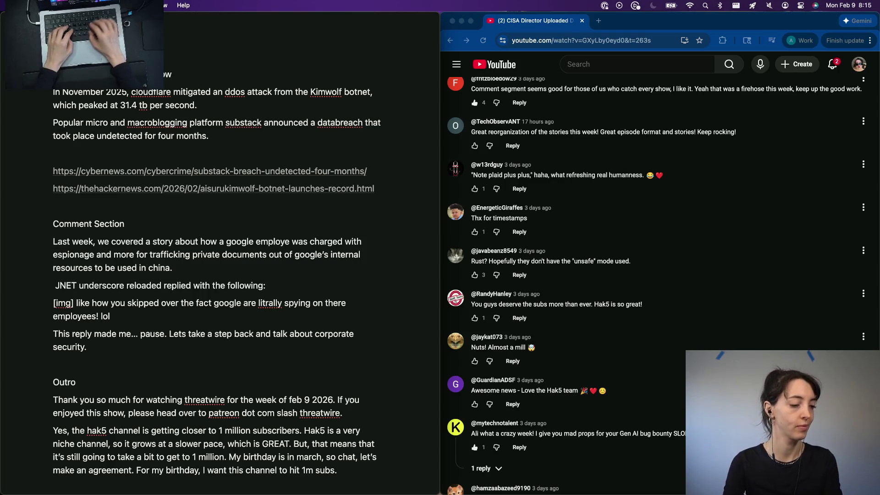
key("BackSpace")
key("BackSpace")
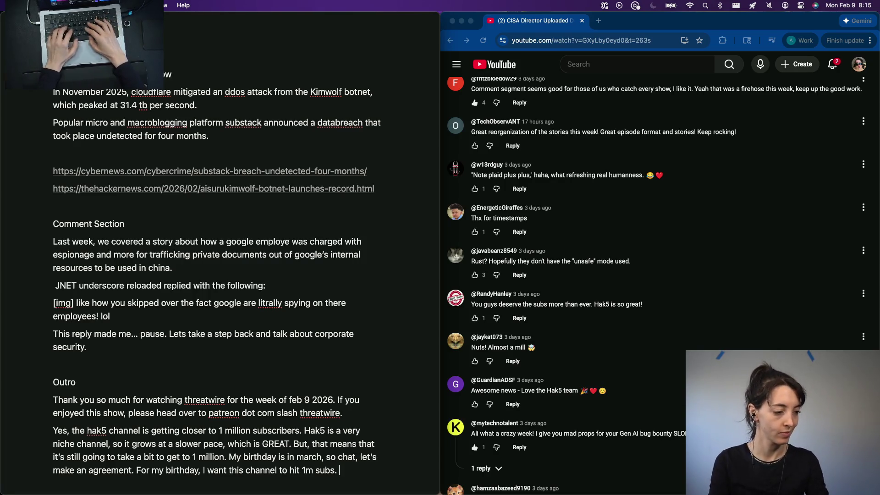
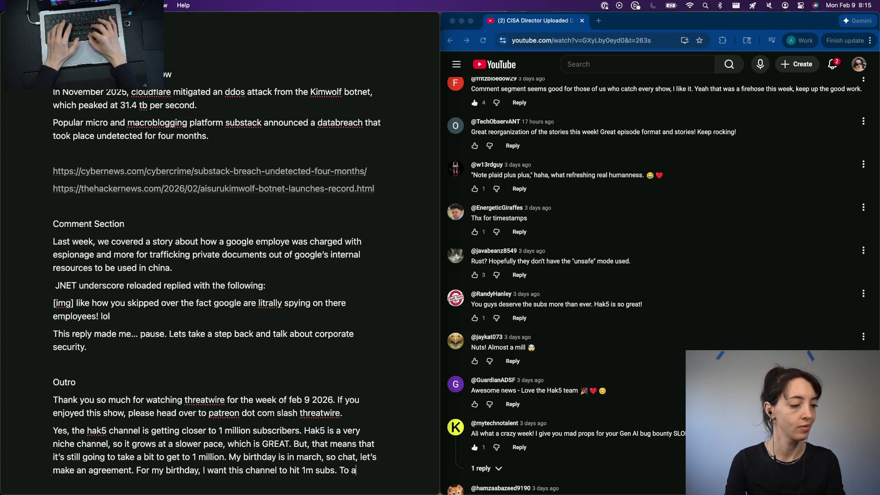
type("ake this happen,")
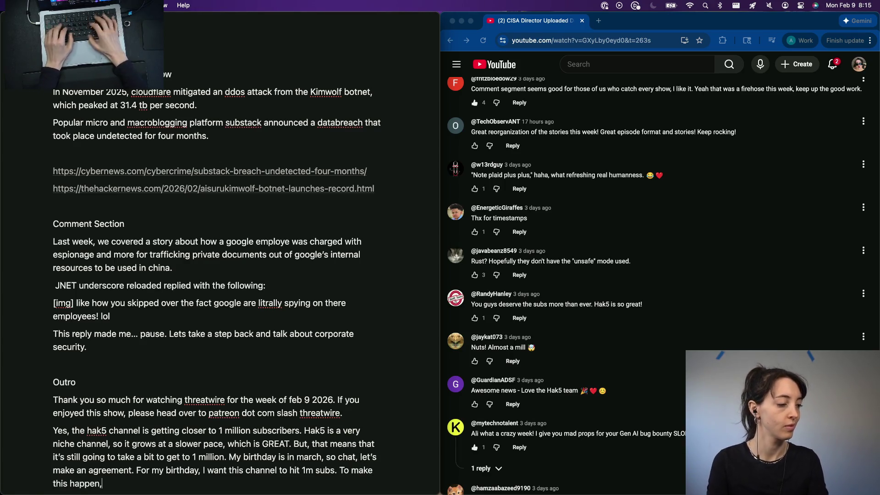
type(" I’m g")
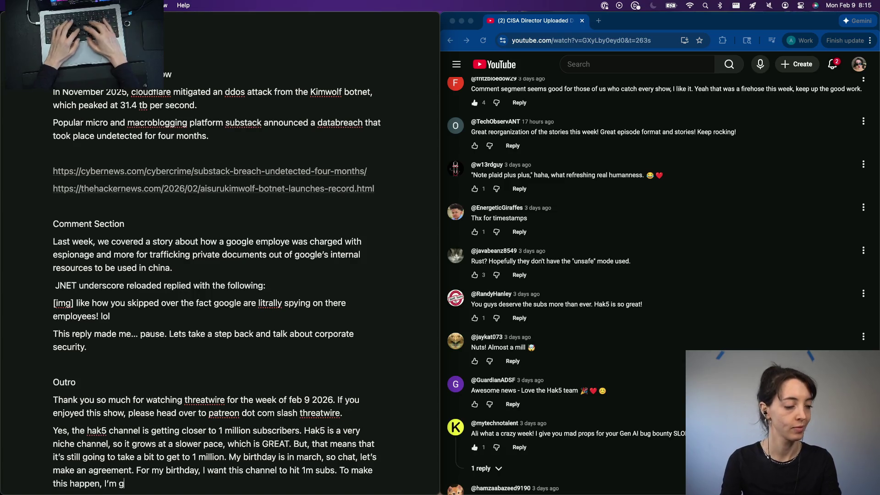
Write the Outro's call to like, comment, subscribe and SHARE toward 1m subs, fixing typos
key("BackSpace")
key("BackSpace")
key("BackSpace")
type("ple")
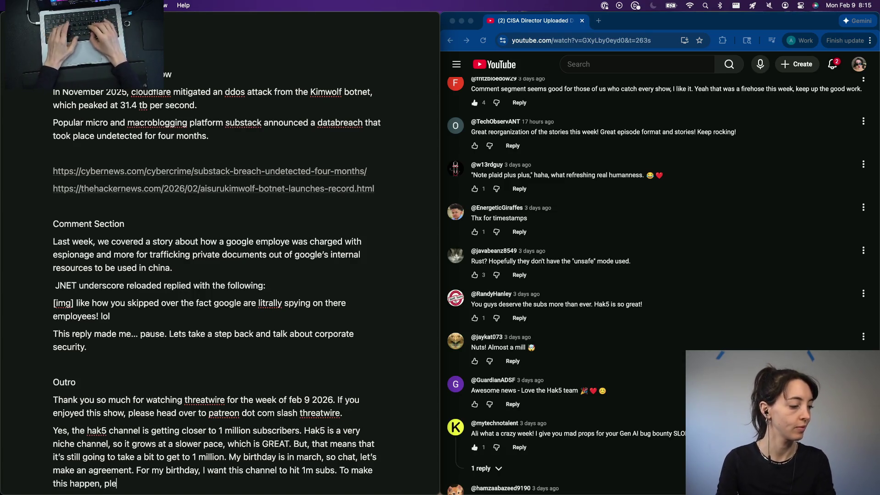
type("omment, subscribe, and SHARE this")
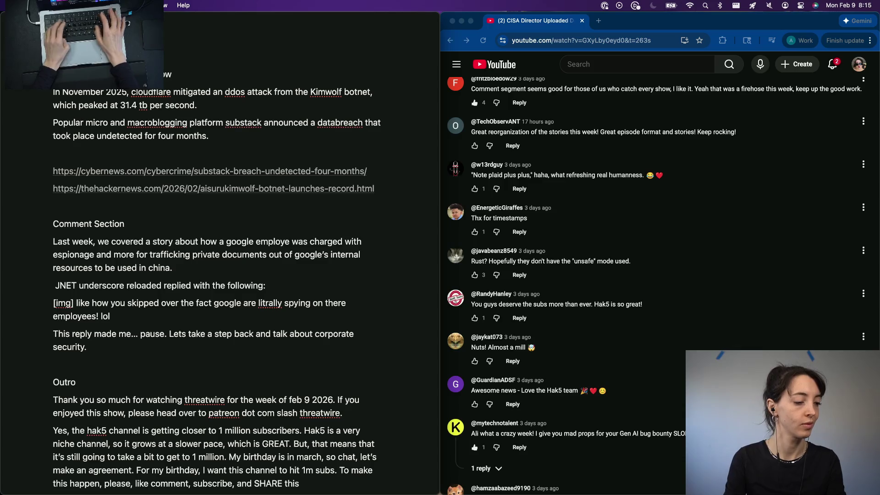
key("BackSpace")
key("BackSpace")
key("BackSpace")
type("ourr")
key("BackSpace")
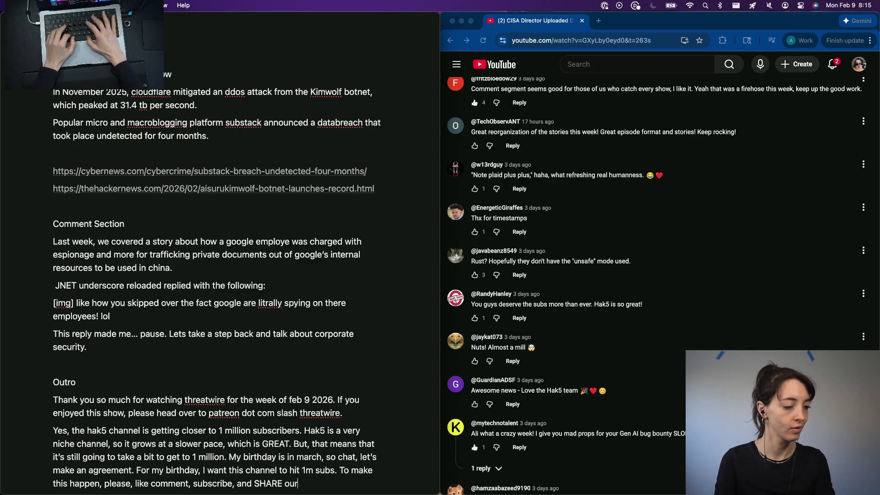
type("content across social")
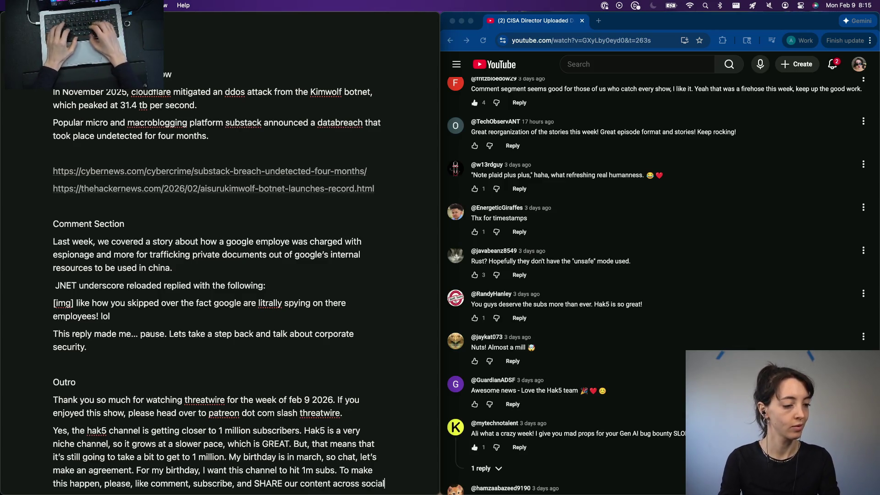
type(" media to m")
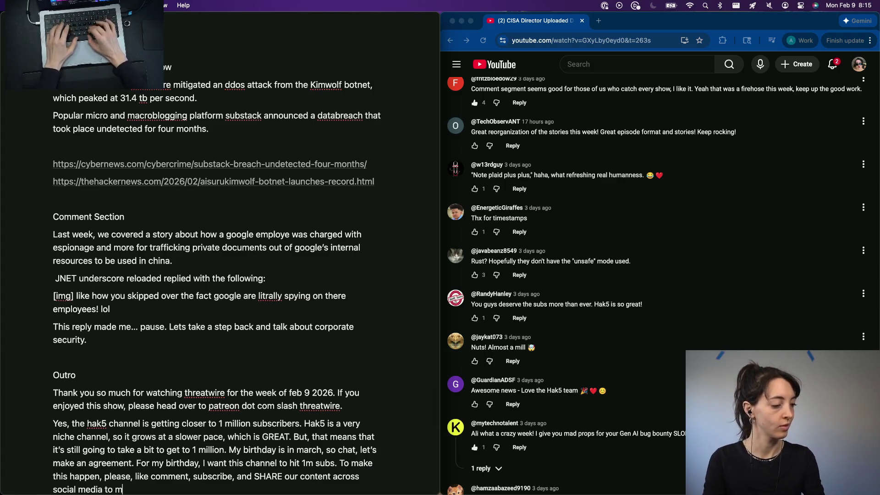
type("ake this happen.")
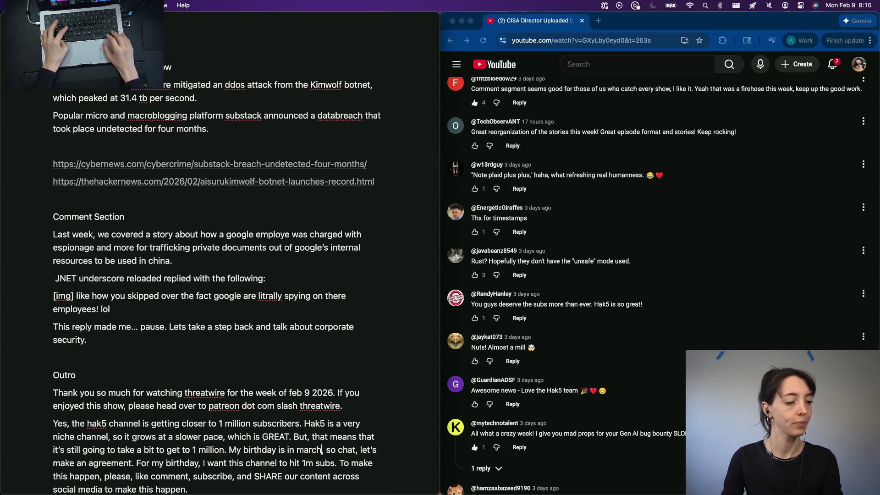
Replace the March birthday phrase with the Pisces aside and trim the 'let's make an agreement' clause
key("alt+shift+Left")
key("alt+shift+Left")
key("alt+shift+Left")
key("alt+shift+Left")
key("alt+shift+Left")
type("i")
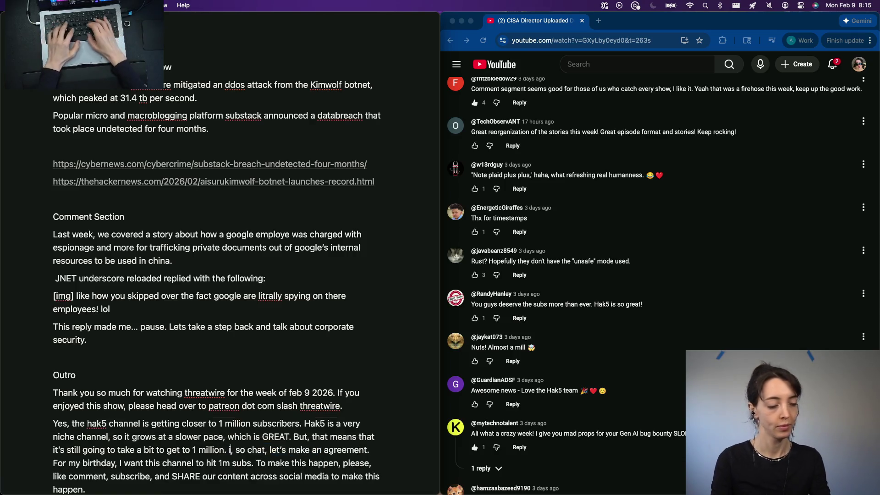
type("f you didn't kn")
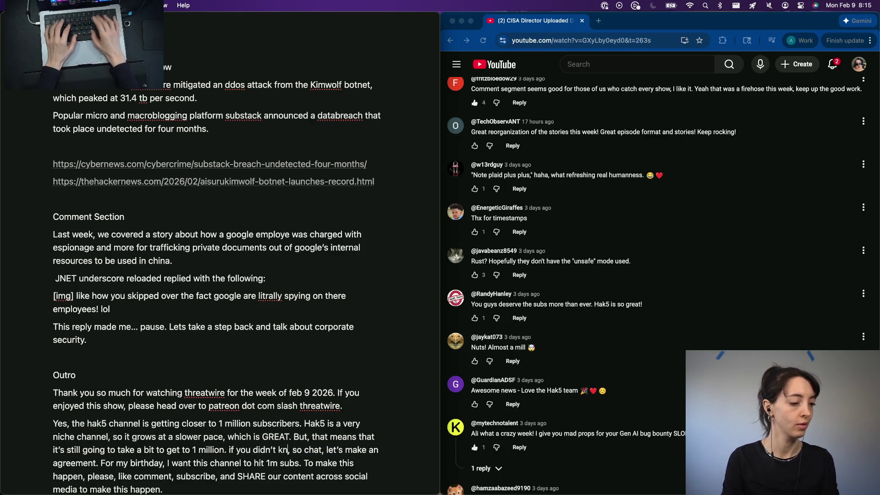
type("ow i'm a p")
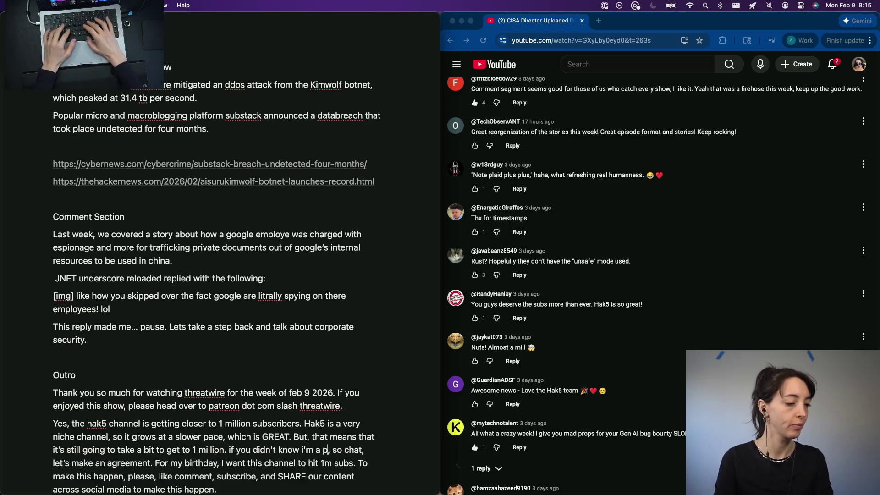
type("isces, which")
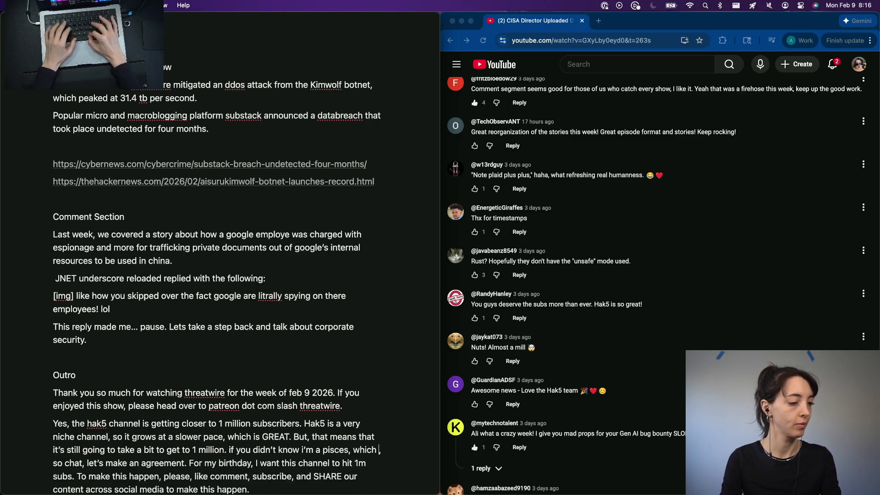
type(" meant")
key("BackSpace")
type("s my birthday")
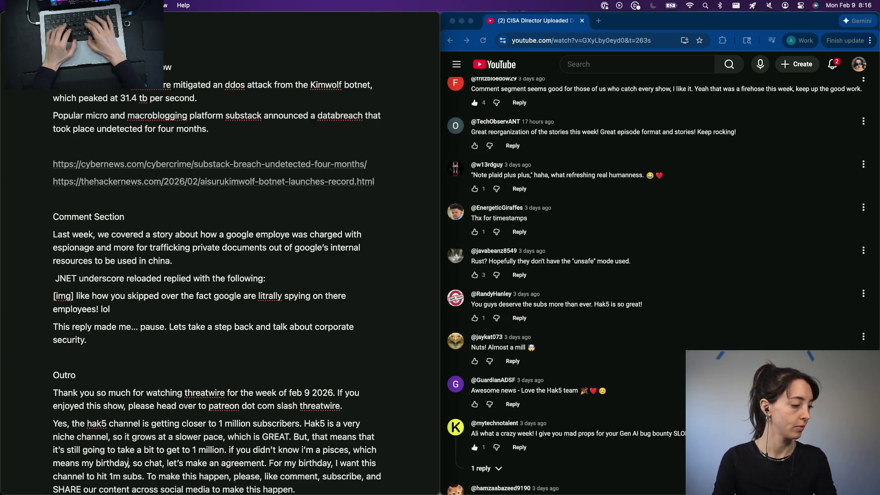
type(" is coming up.")
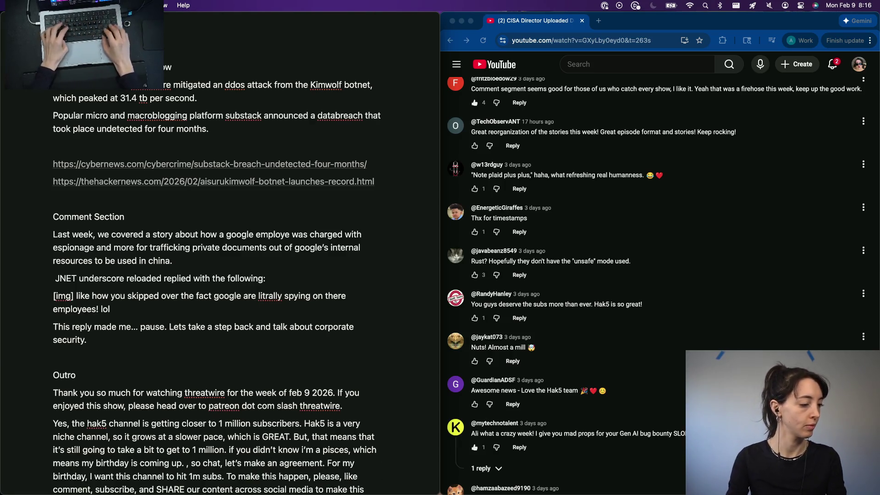
key("BackSpace")
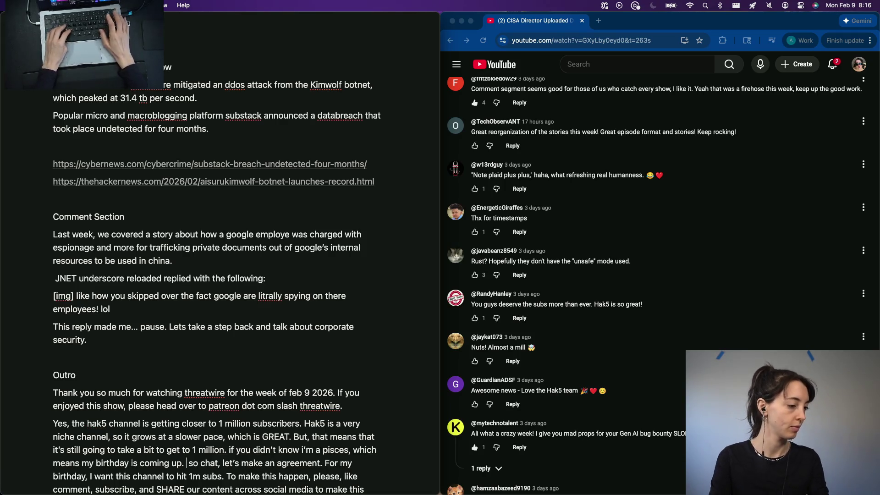
key("BackSpace")
type("S")
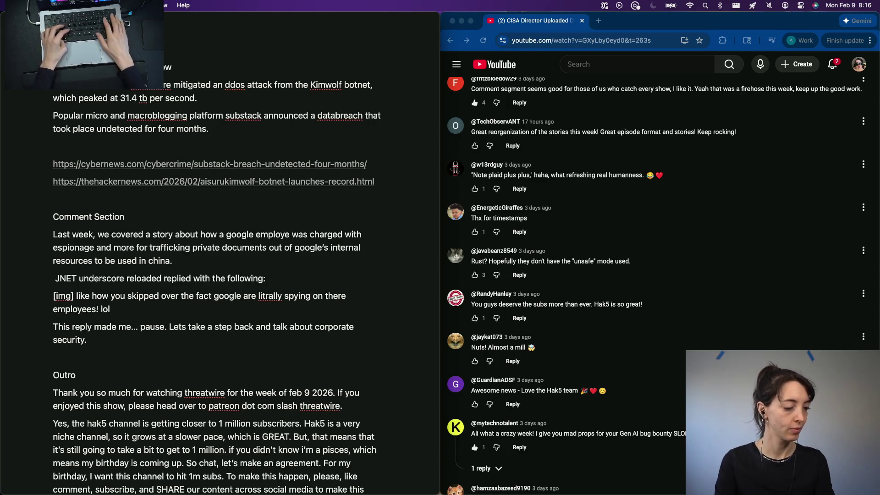
key("BackSpace")
key("BackSpace")
key("BackSpace")
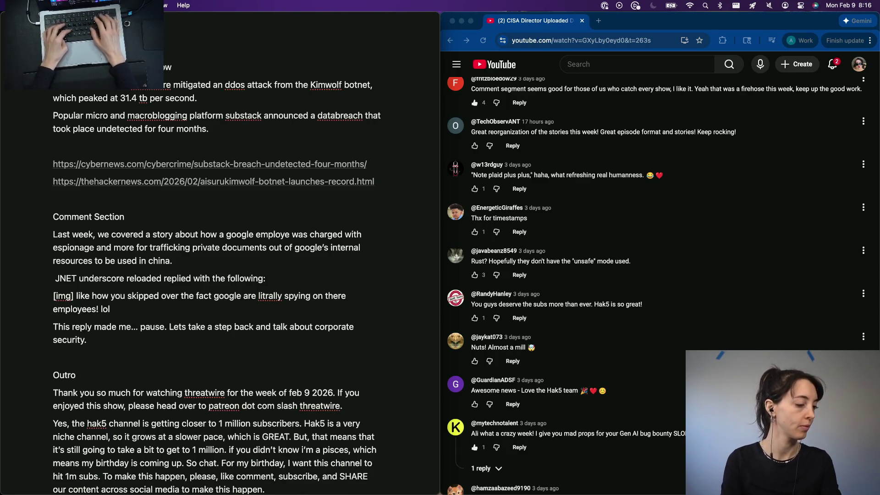
key("BackSpace")
type(",")
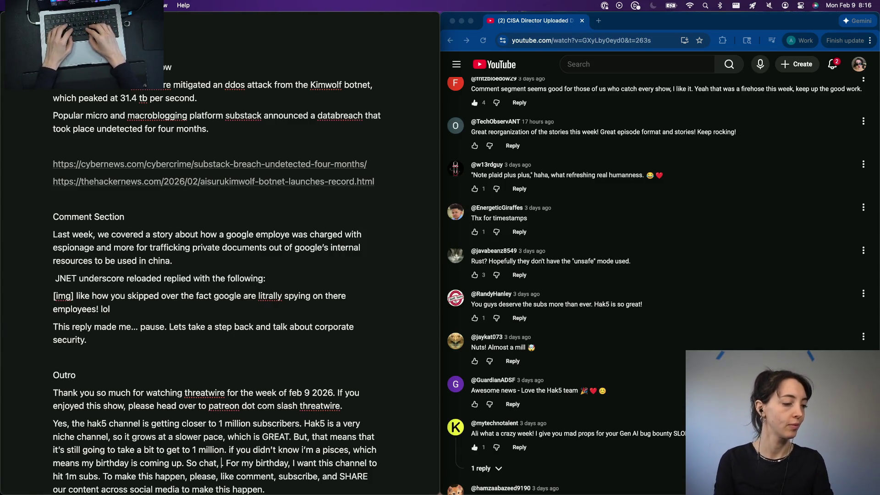
Rework 'So chat.' into 'Chat, For my birthday' and return to the paragraph end
key("BackSpace")
key("BackSpace")
key("BackSpace")
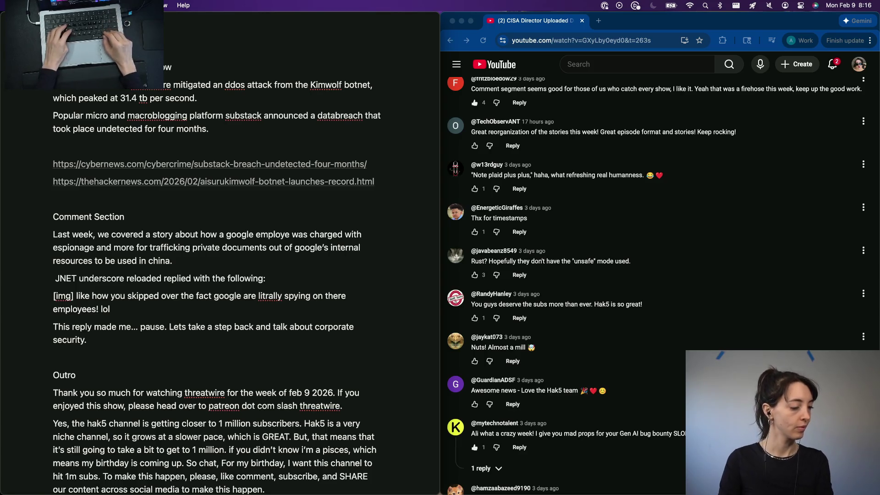
left_click(199, 462)
key("BackSpace")
key("BackSpace")
key("BackSpace")
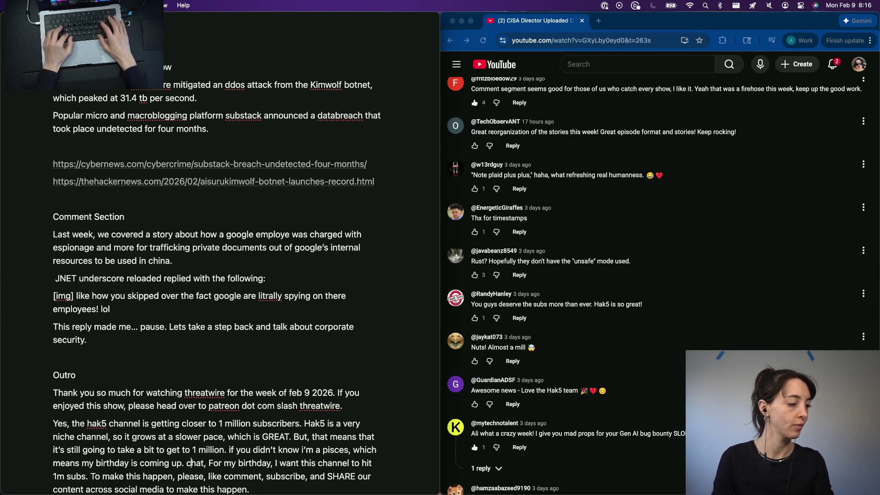
key("Delete")
type("C")
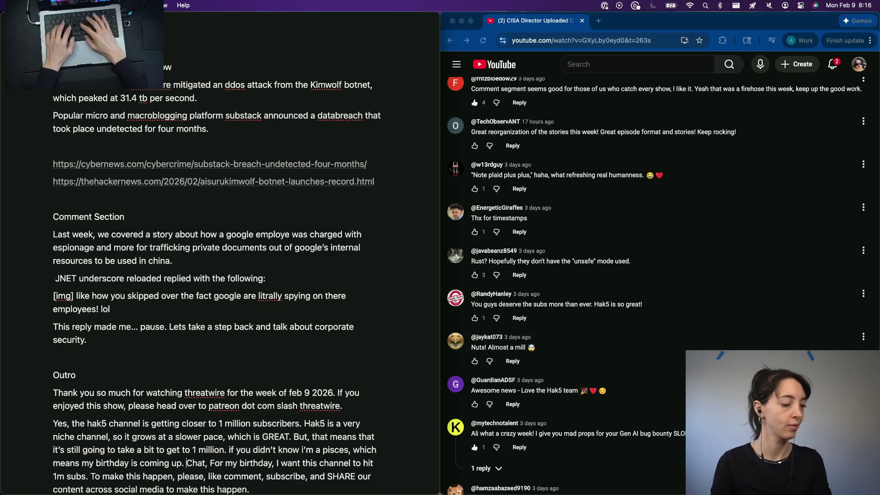
left_click(252, 489)
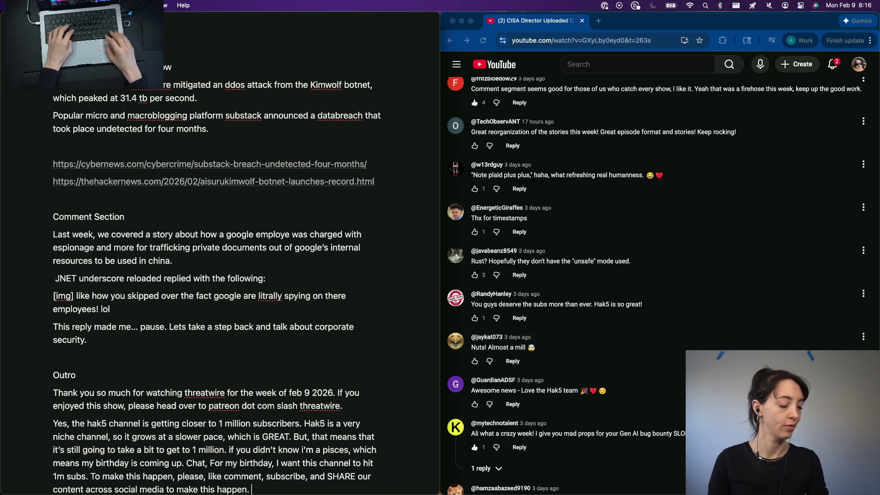
type("This si")
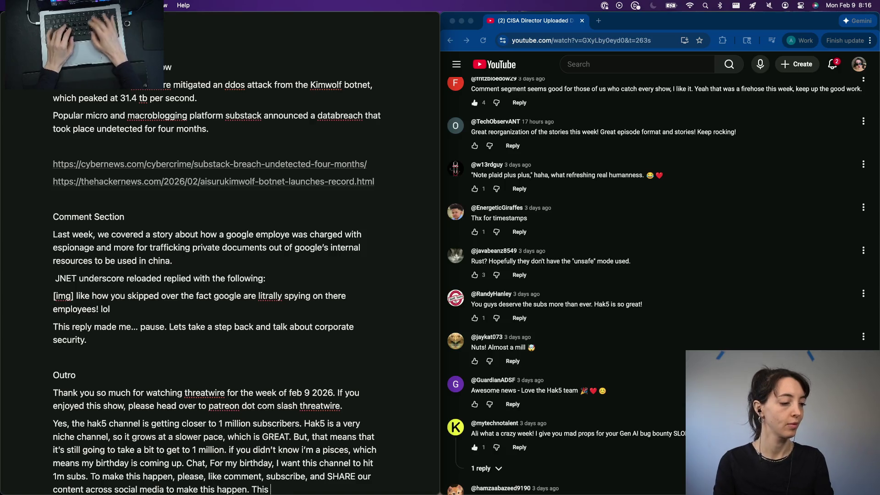
type(" best gift")
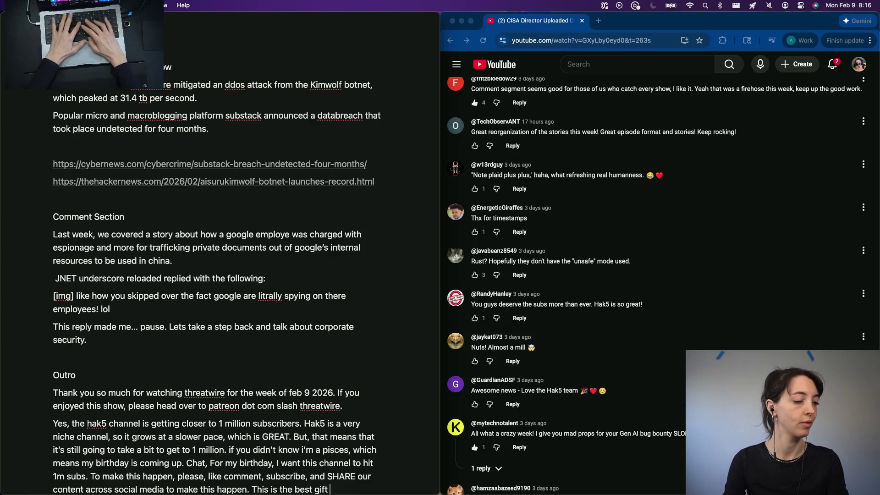
type(" you can gie")
type("e me")
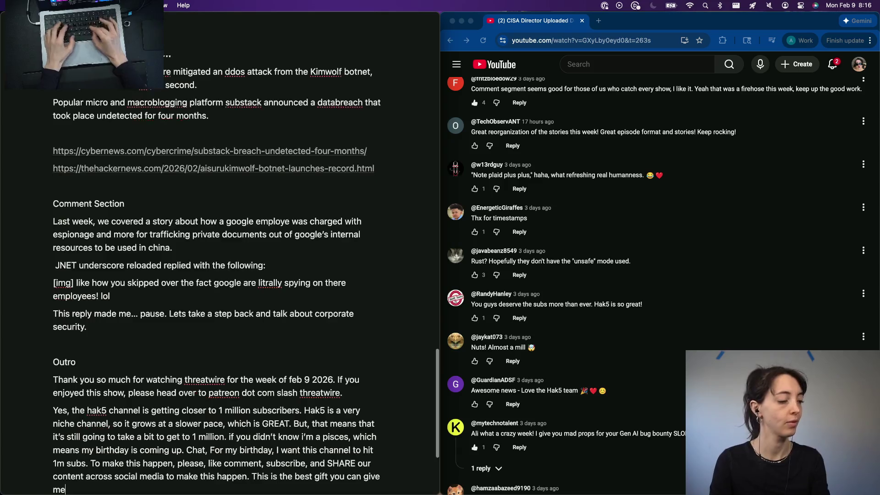
type(" <3")
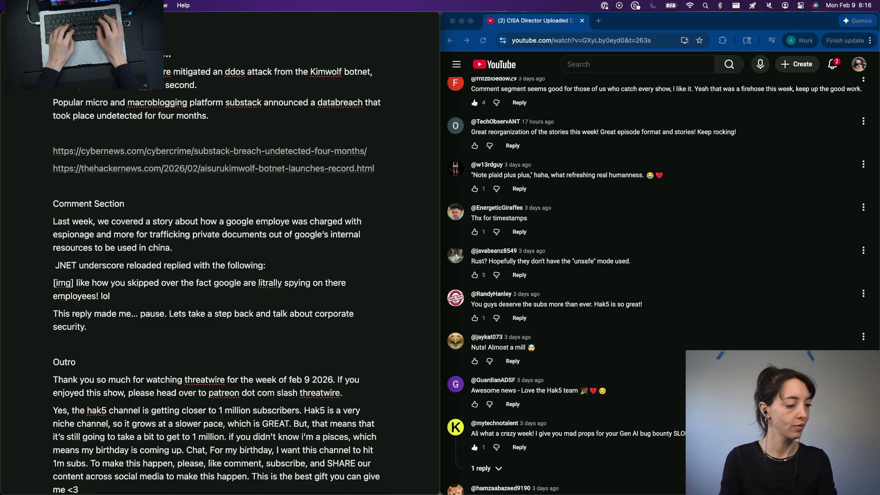
Start a closing paragraph below 'me <3', discarding the half-written thank-you lines
key("Return")
type("If you en")
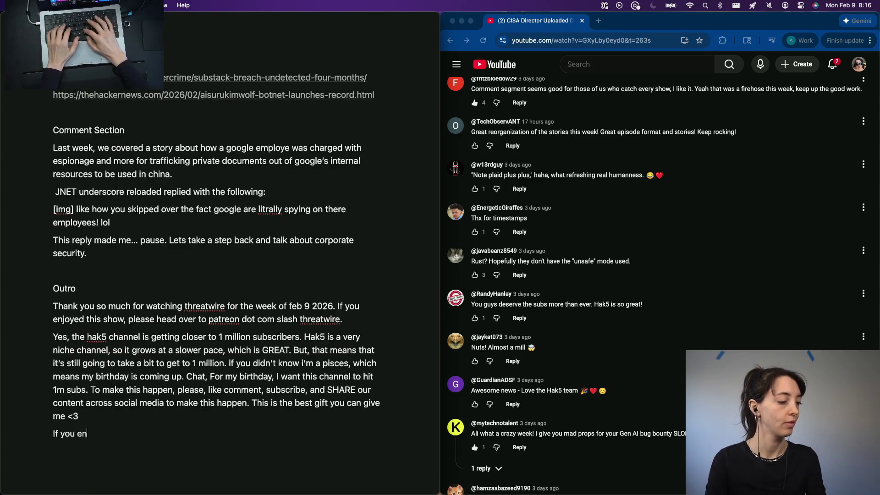
type("joyed this sho")
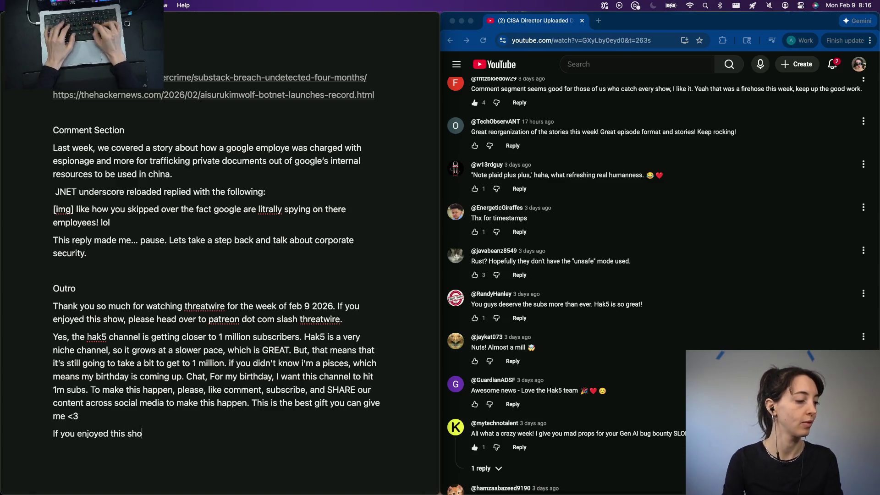
type("w, p")
key("super+BackSpace")
type("Thank you so")
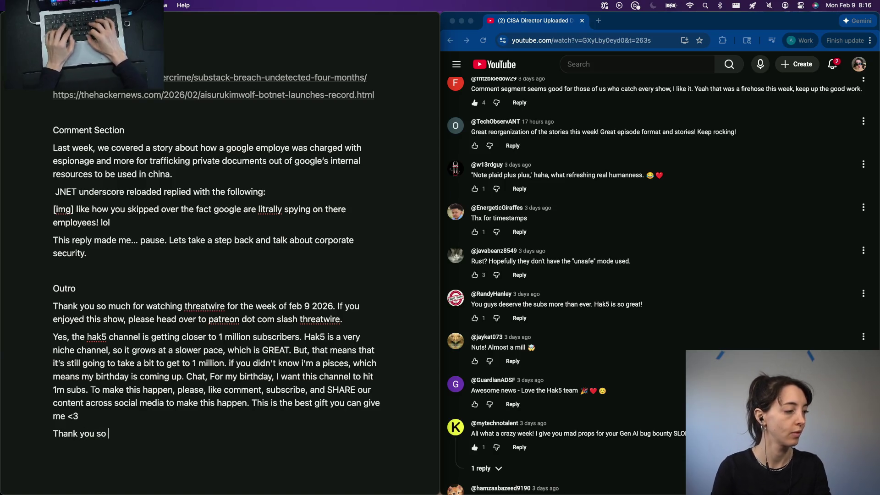
key("super+BackSpace")
type("I")
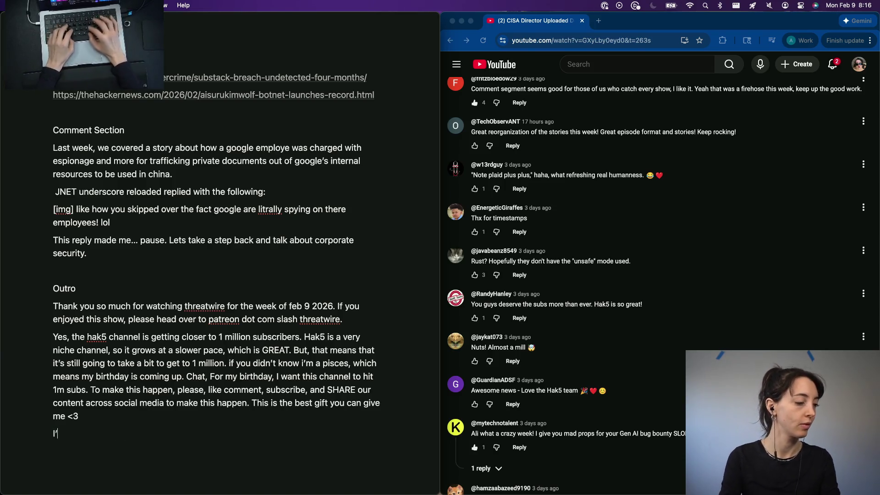
type("f you want to find me online im at a")
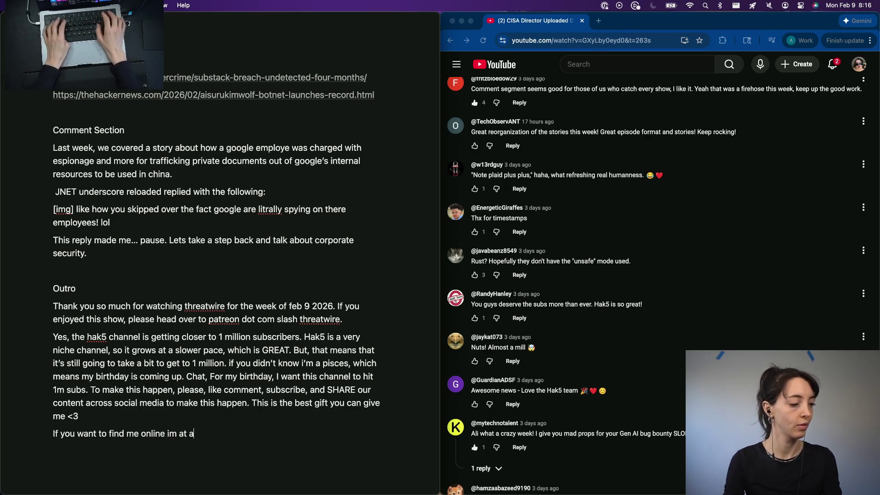
Write where to find the host online and the 'Good luck, have fun, don't get caught' sign-off
key("BackSpace")
type("endingwithali o")
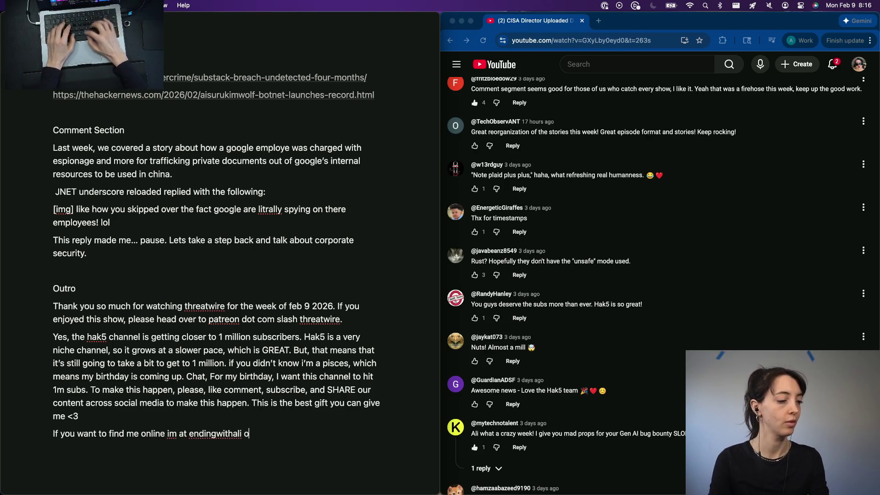
type("n everything including mi")
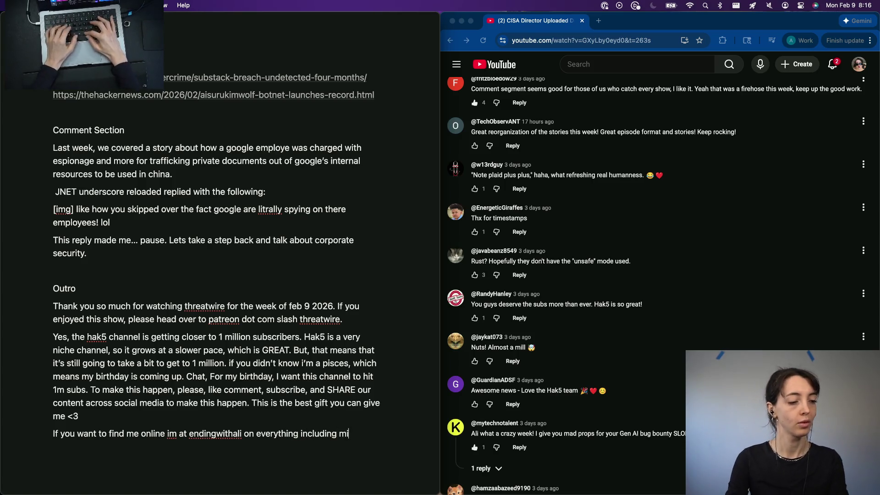
type("necraft. Thank you so")
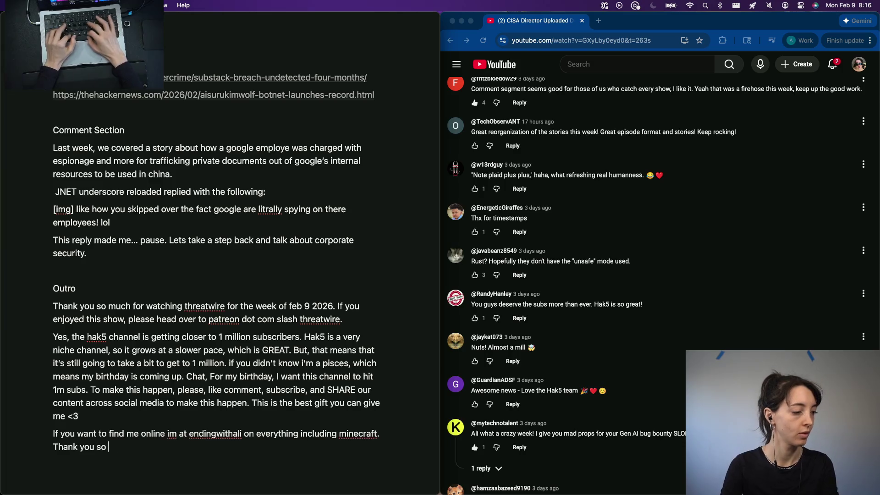
key("BackSpace")
type("o much")
key("super+BackSpace")
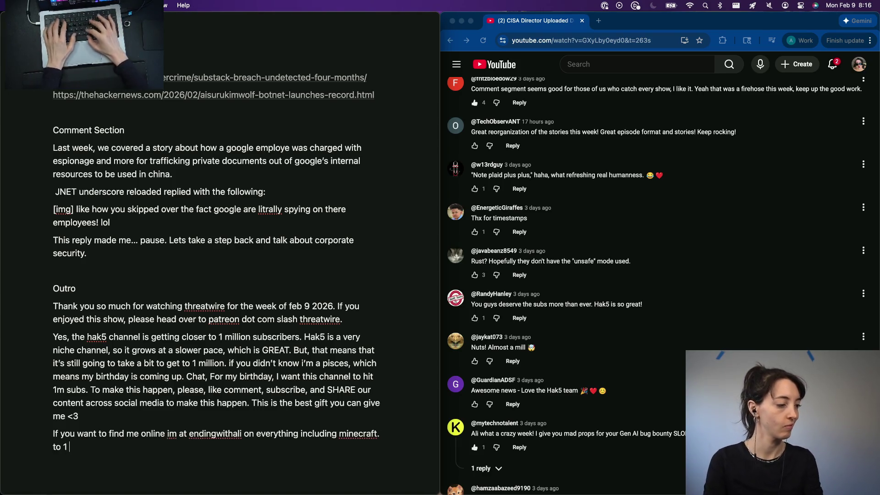
type("mil")
type("lion! G")
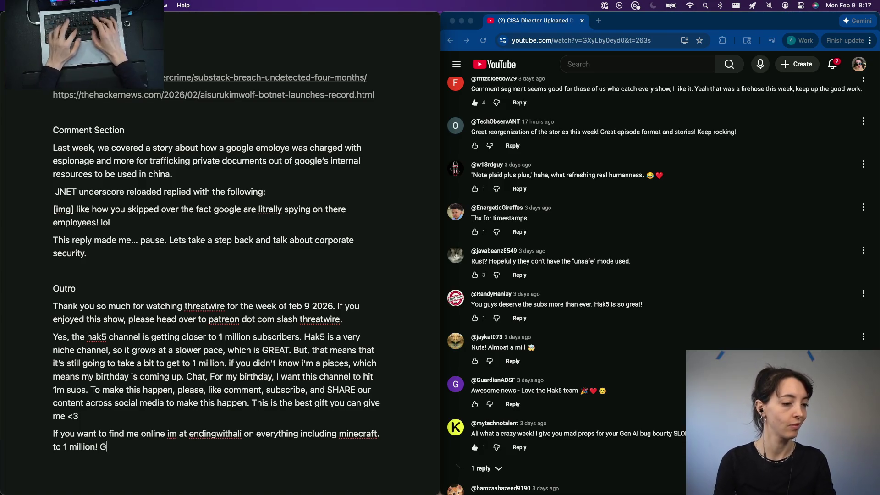
type("ood luck, have fun,")
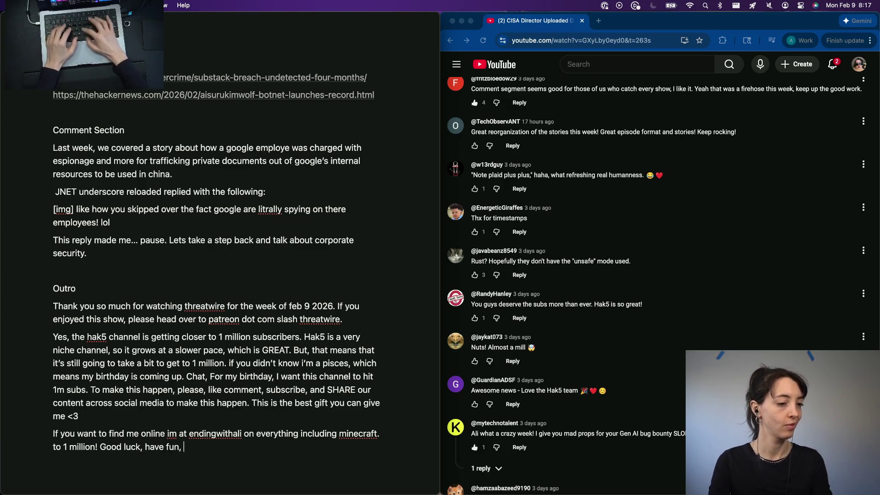
type("n't")
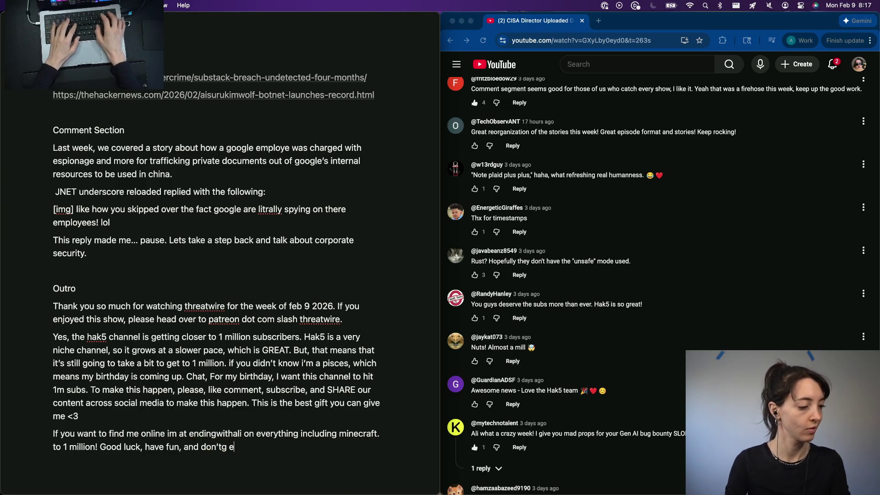
type(" get caught.")
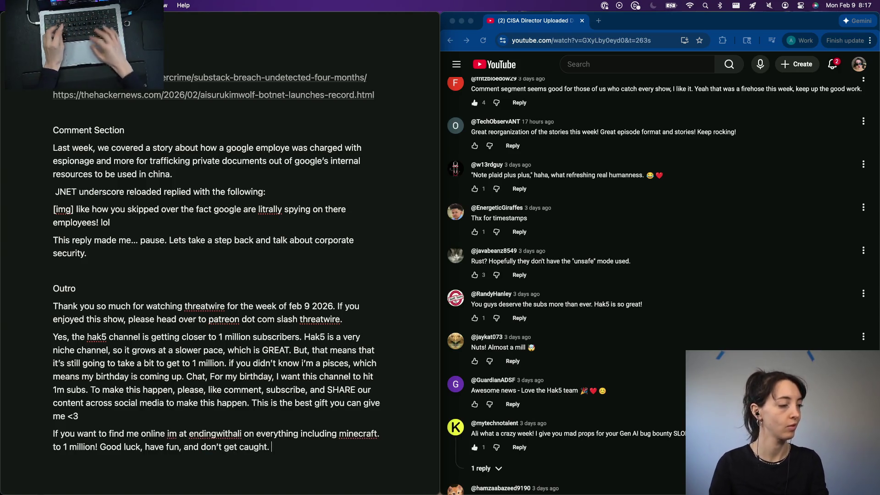
Add an '[off script]' note after the Comment Section reply and a 'TITLE:' line above the intro
left_click(127, 270)
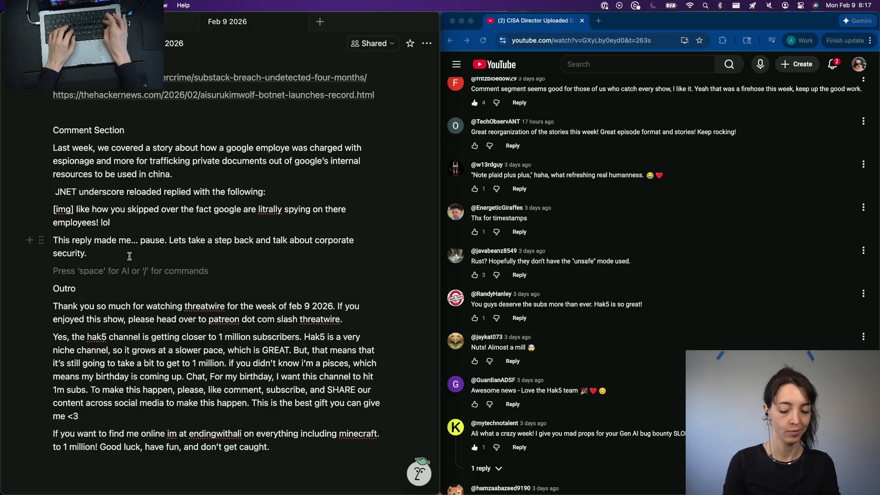
type("[off sccript")
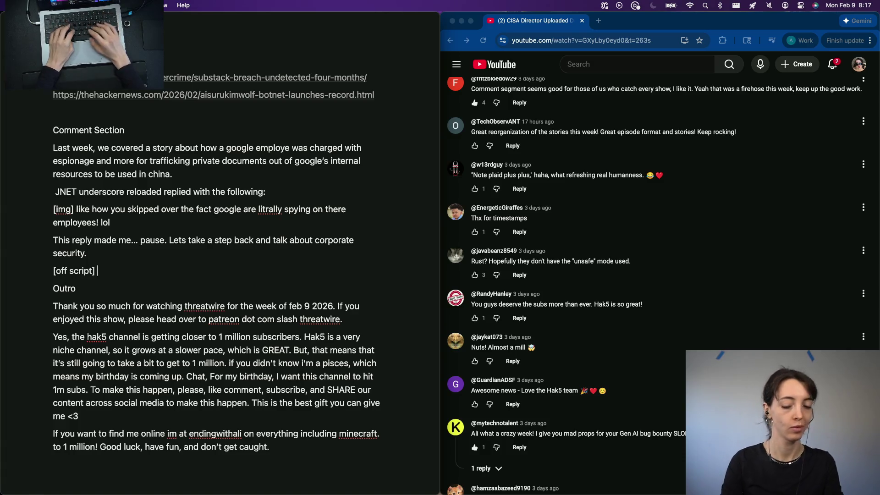
scroll(110, 263, "up", 5)
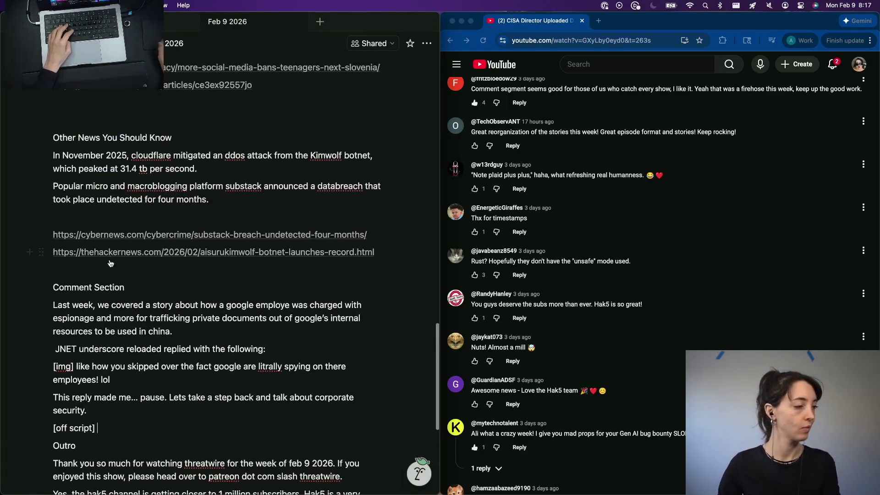
scroll(111, 263, "down", 3)
scroll(90, 352, "up", 5)
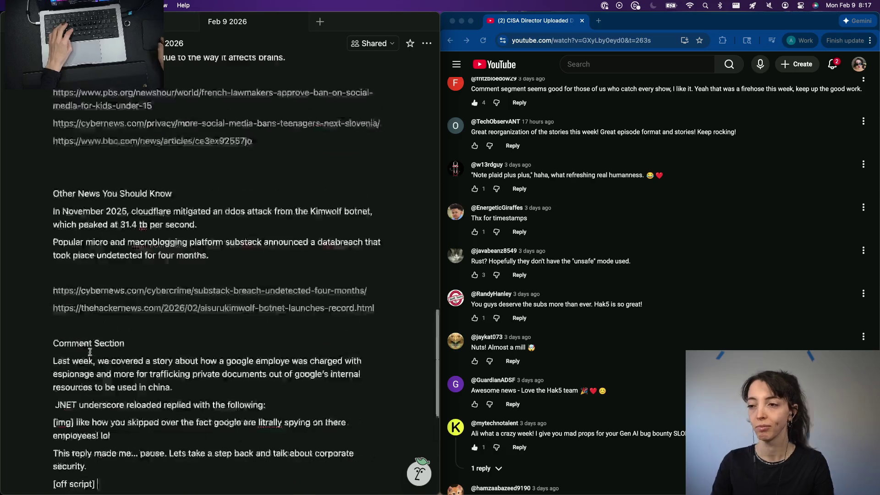
scroll(89, 352, "up", 5)
scroll(97, 343, "up", 3)
scroll(110, 337, "up", 8)
scroll(128, 313, "up", 8)
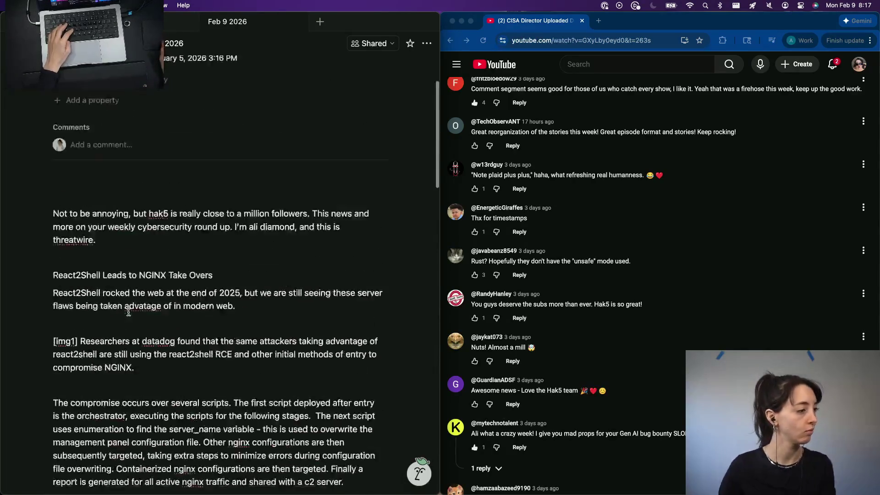
scroll(129, 313, "up", 3)
left_click(106, 292)
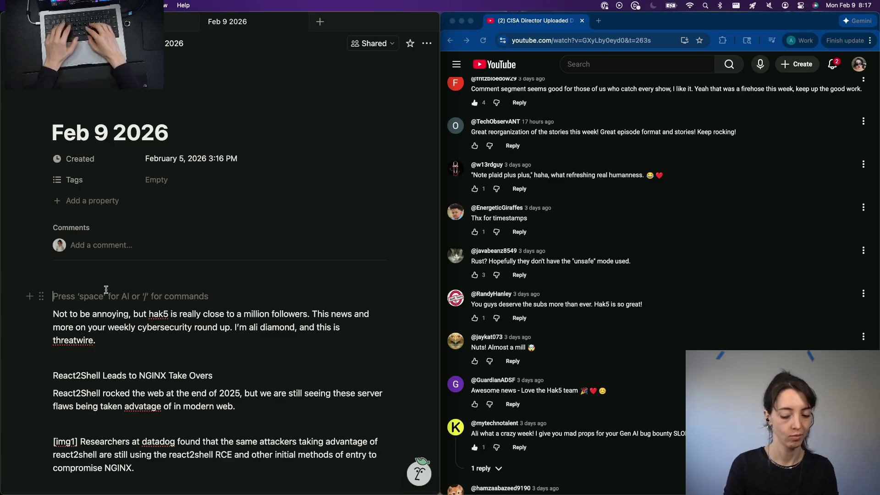
type("TITLE:")
key("Return")
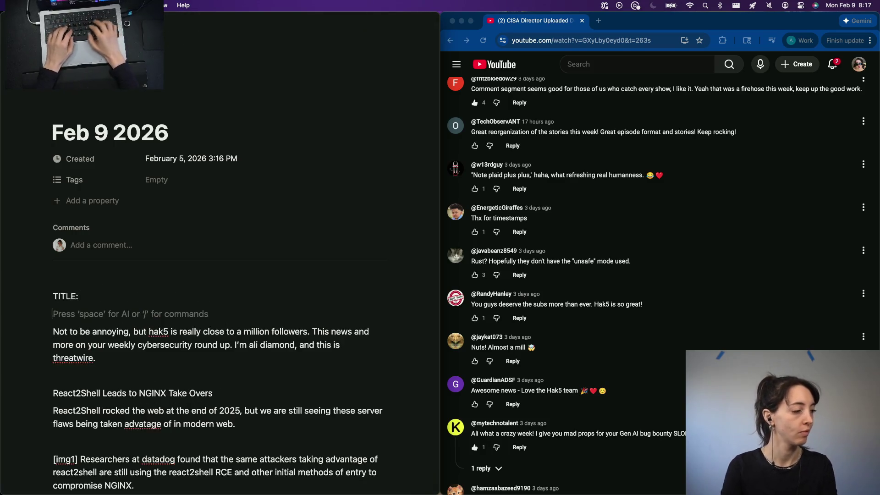
type("Thumb:")
Add alternating Thumb:/TITLE: placeholder lines at the top, then begin 'Happy valentines day -' in the intro
key("Return")
type("Title")
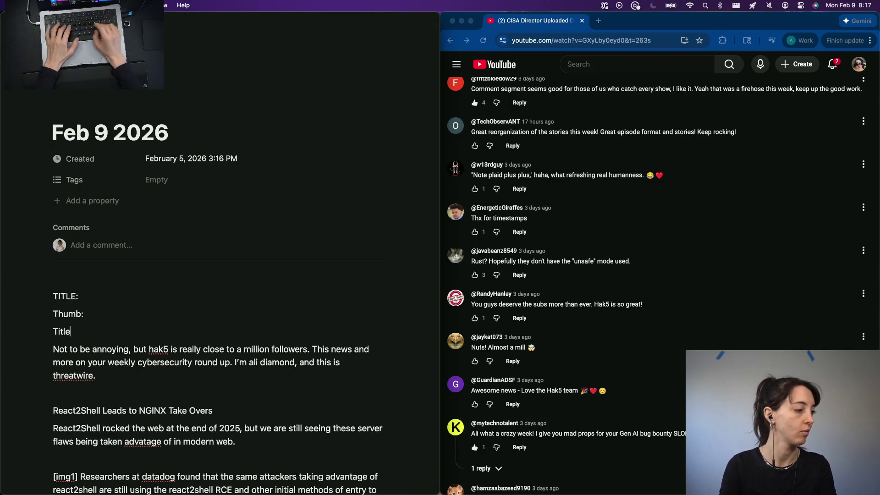
key("BackSpace")
key("BackSpace")
key("BackSpace")
type("TITLE:")
key("Return")
type("T")
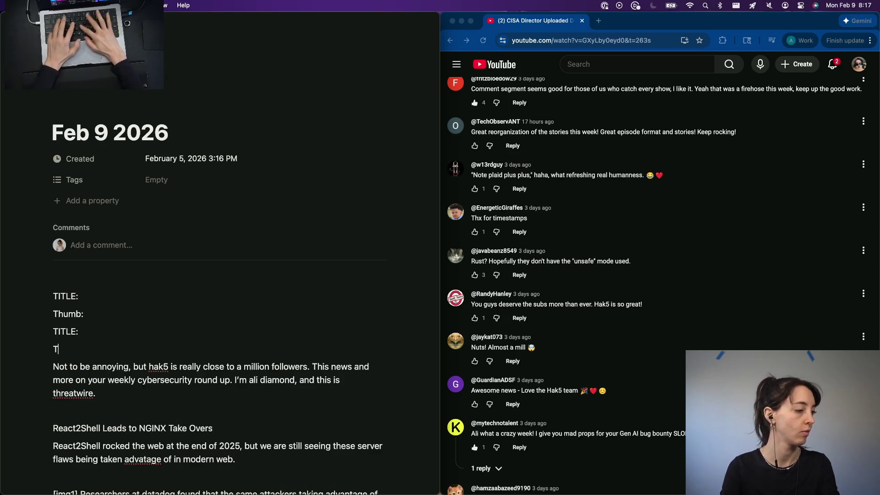
key("Return")
type("TItle")
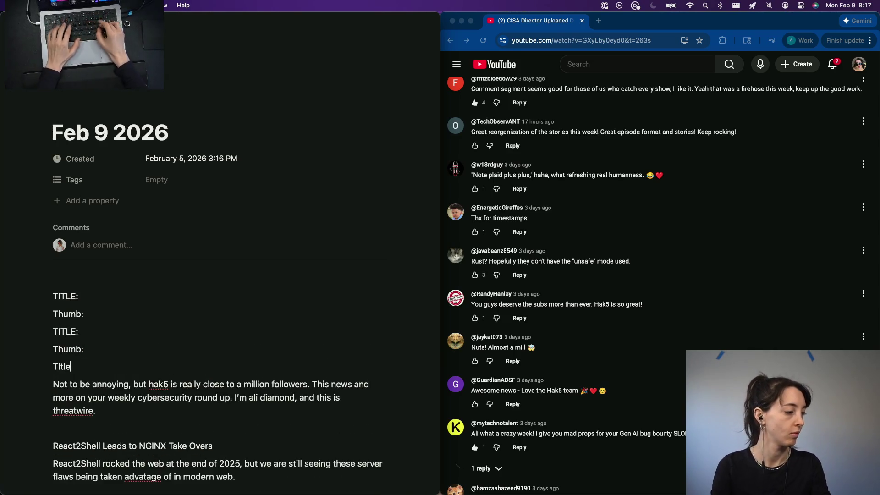
type(":")
key("Return")
type("Thumb")
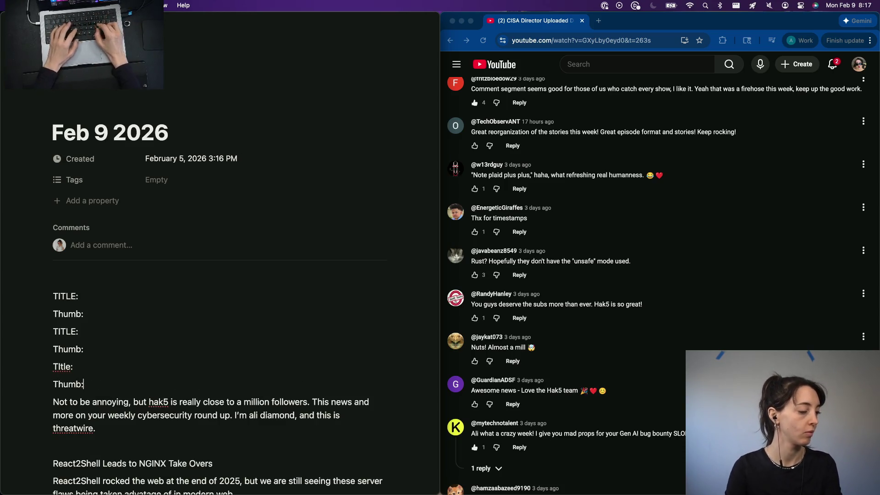
type(":")
key("Return")
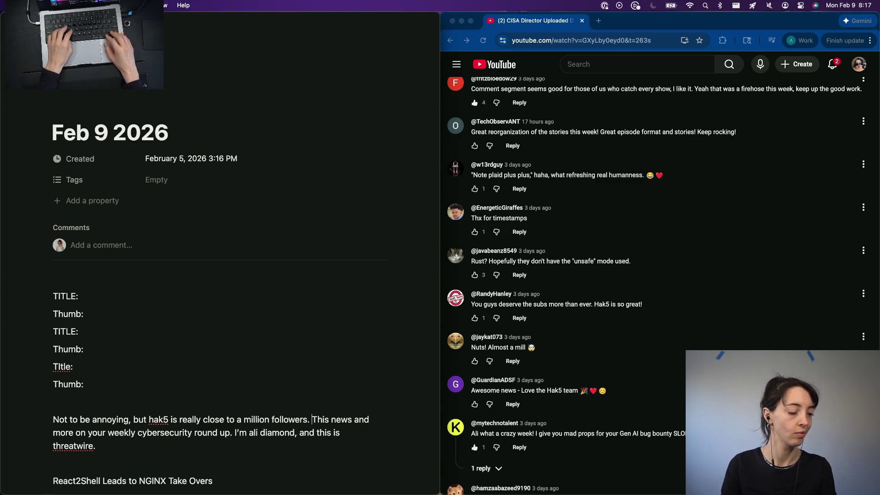
type("Happy v")
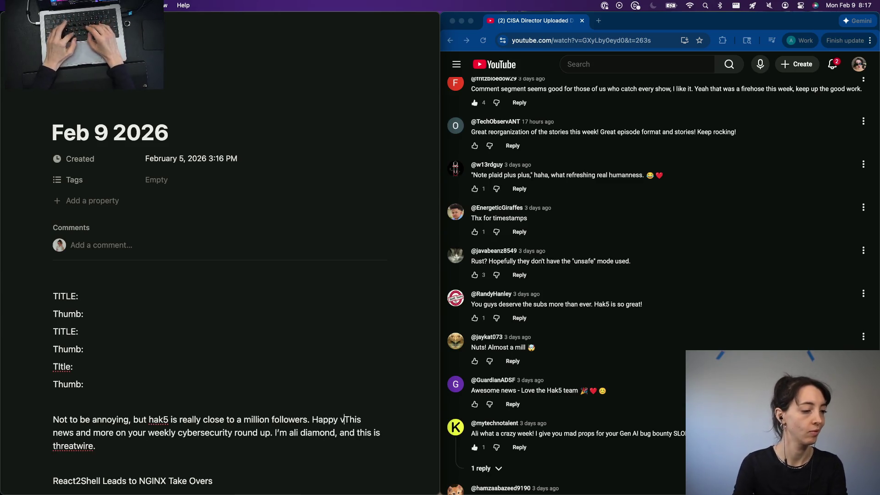
type("alentines day -")
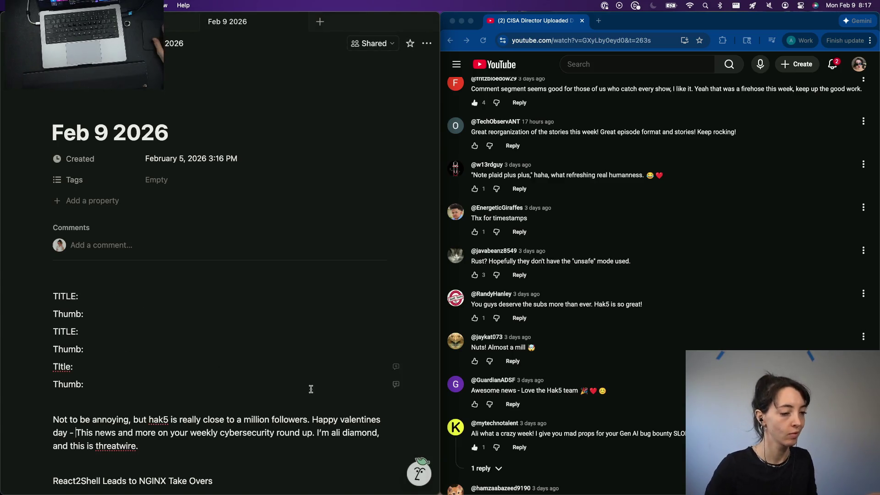
scroll(310, 389, "down", 15)
scroll(310, 390, "down", 5)
scroll(311, 389, "up", 2)
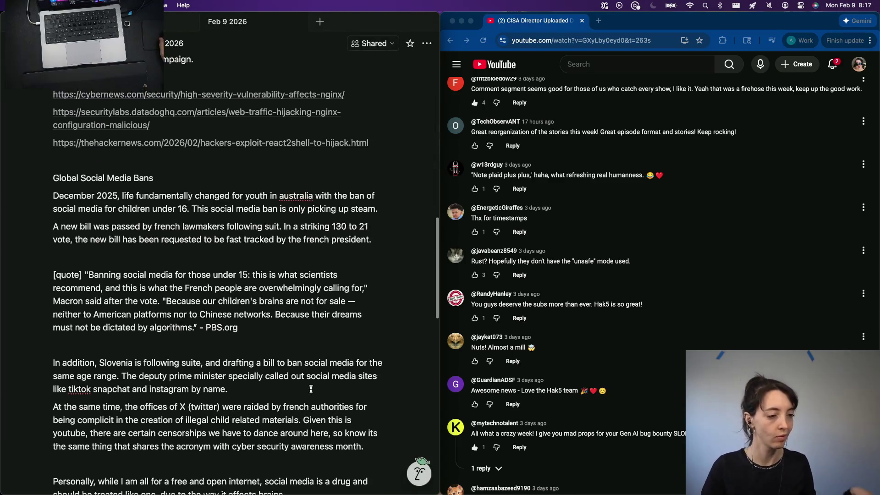
scroll(183, 368, "down", 5)
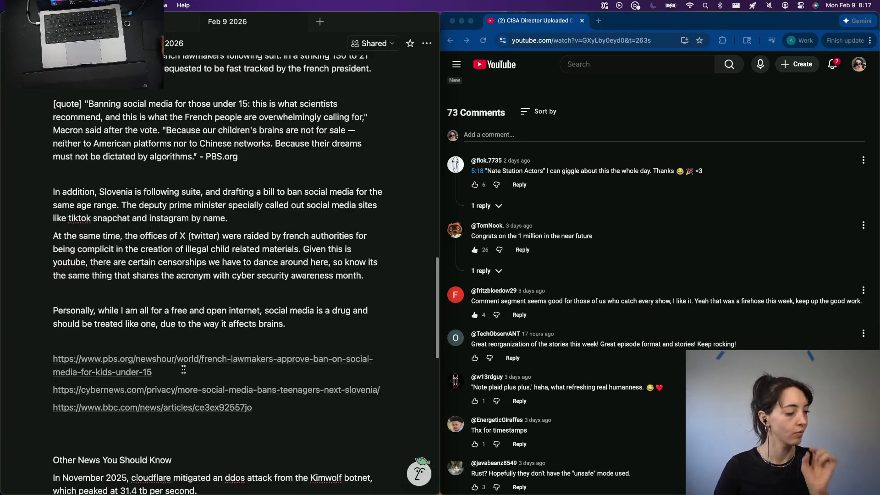
scroll(183, 369, "down", 3)
scroll(186, 368, "down", 5)
scroll(191, 364, "down", 7)
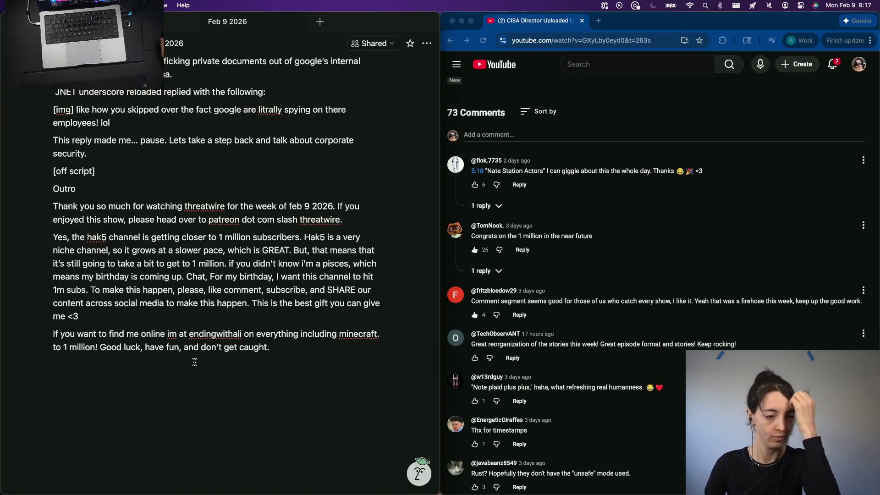
Review the script ending, then switch to the Chrome window with the news articles
left_click(562, 317)
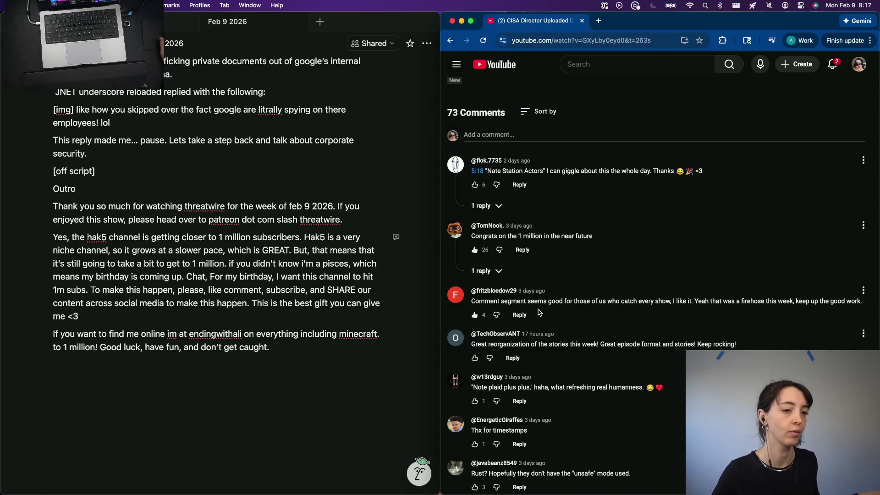
scroll(575, 178, "up", 10)
scroll(576, 151, "up", 5)
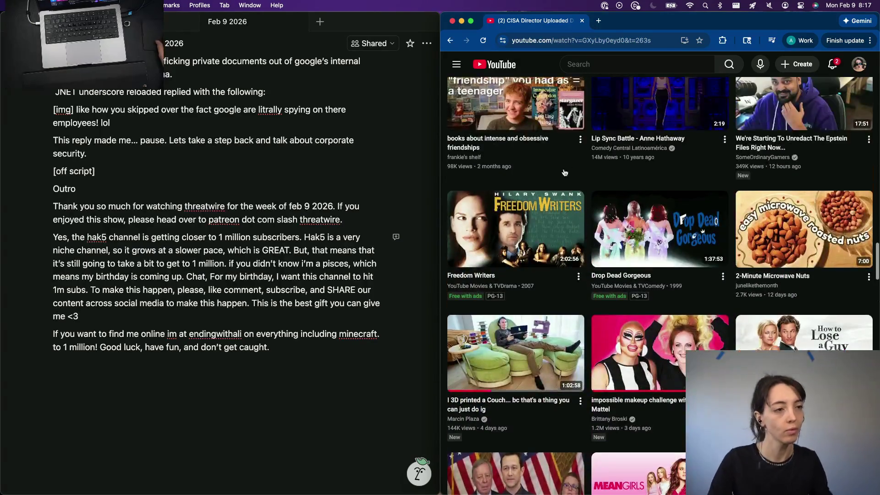
scroll(577, 124, "up", 5)
scroll(580, 82, "up", 2)
scroll(581, 81, "up", 5)
scroll(605, 130, "up", 5)
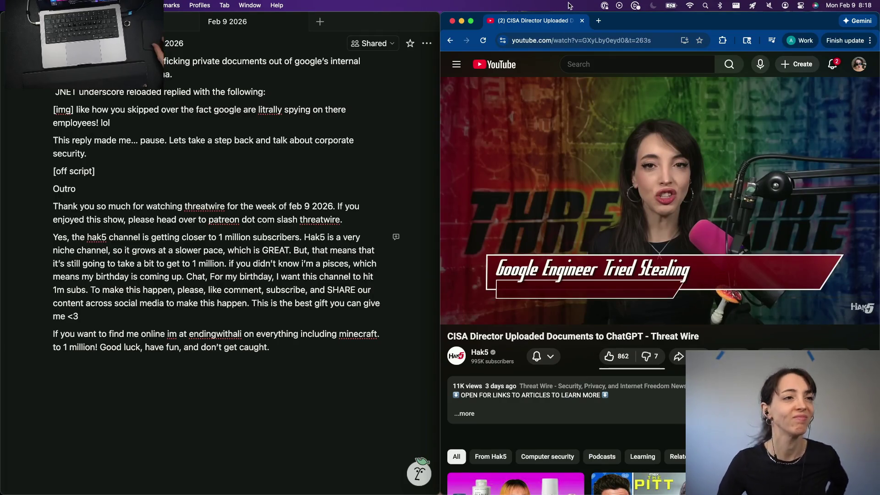
key("super+grave")
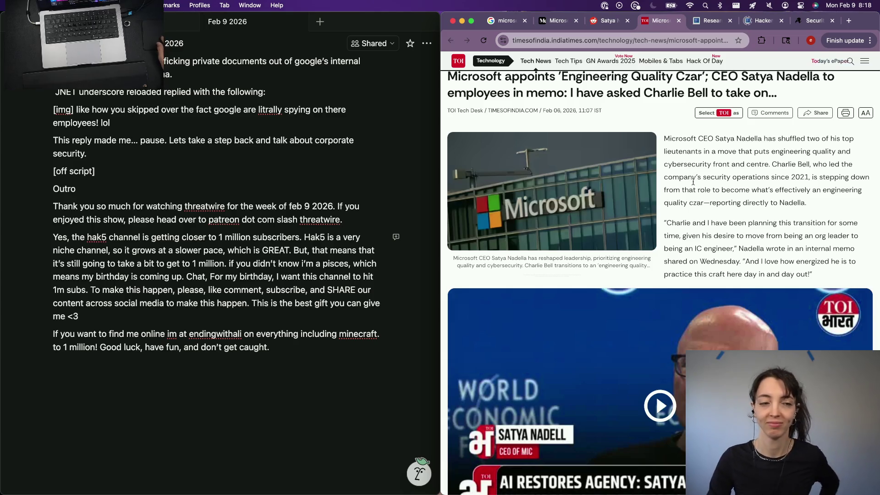
scroll(756, 241, "down", 5)
scroll(824, 307, "down", 2)
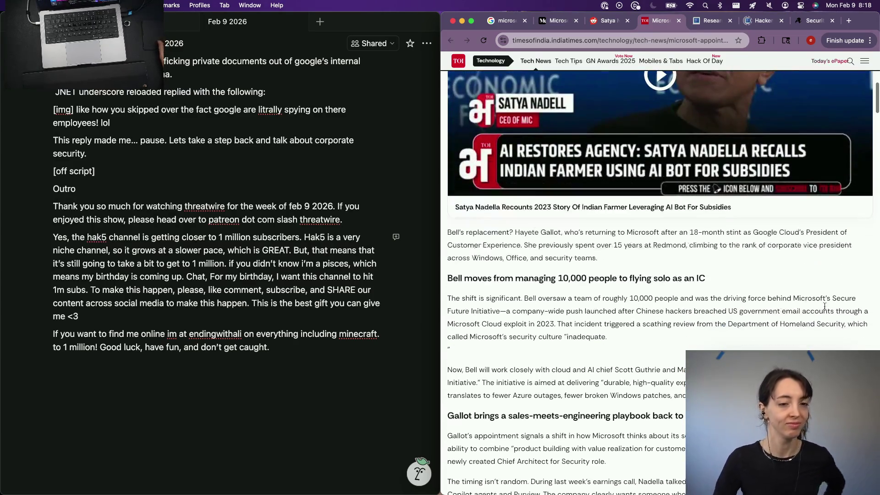
scroll(581, 383, "down", 2)
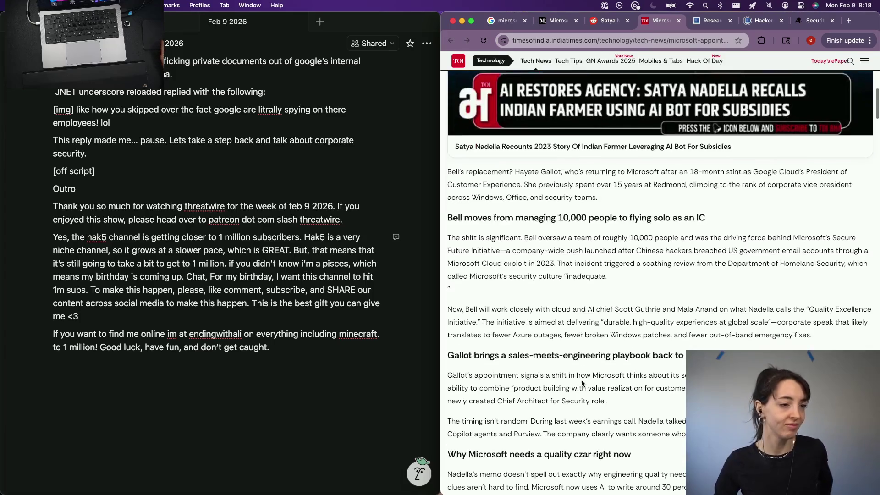
scroll(200, 296, "up", 5)
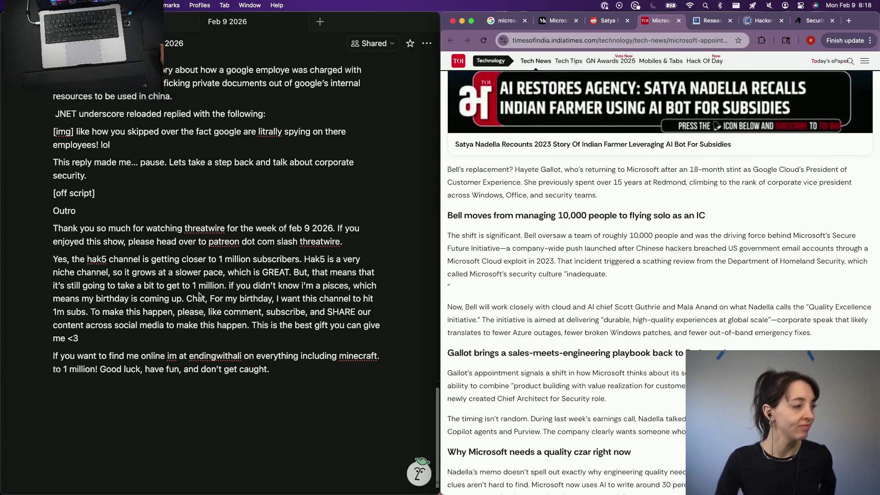
scroll(199, 296, "up", 5)
scroll(200, 295, "up", 5)
scroll(199, 295, "up", 5)
scroll(200, 296, "up", 5)
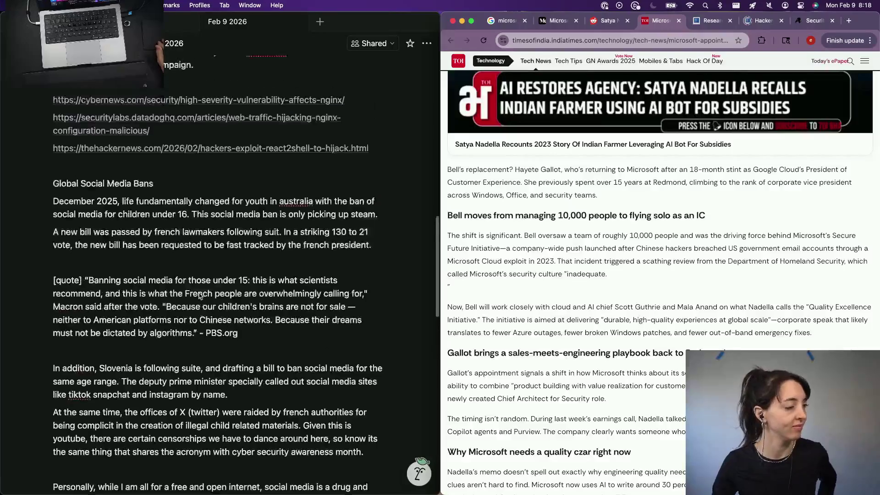
scroll(200, 296, "up", 5)
scroll(199, 296, "up", 5)
scroll(200, 296, "up", 5)
scroll(199, 296, "up", 2)
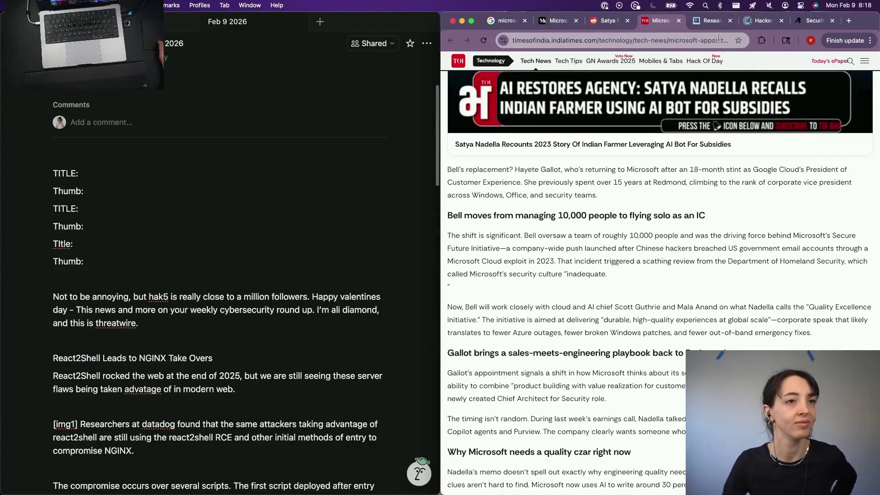
Close the BleepingComputer NGINX article and browse The Register's security headlines
left_click(709, 21)
left_click(760, 20)
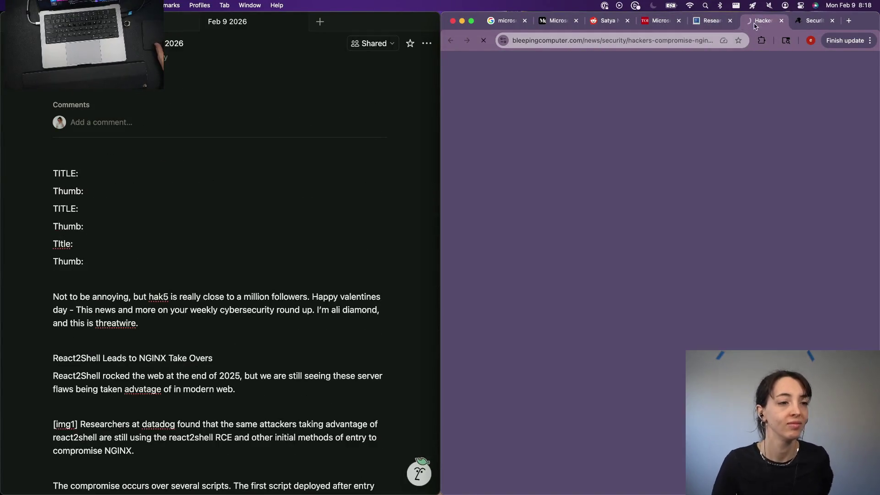
left_click(781, 21)
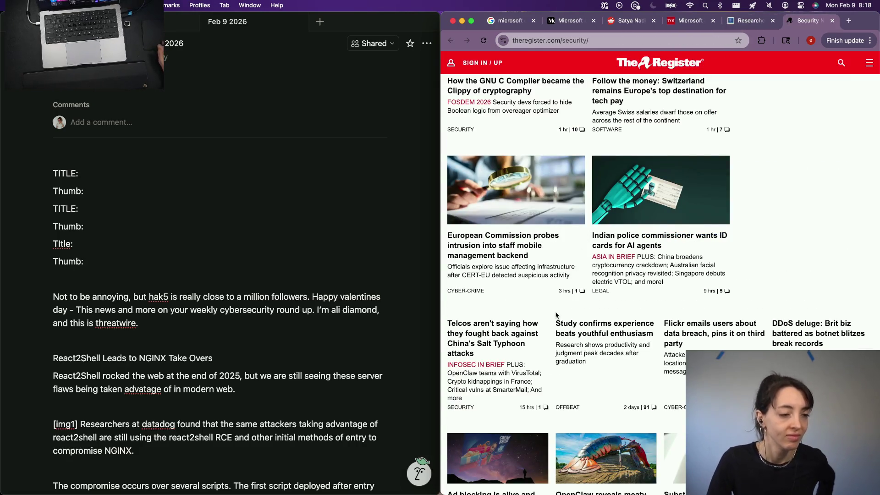
scroll(555, 314, "down", 3)
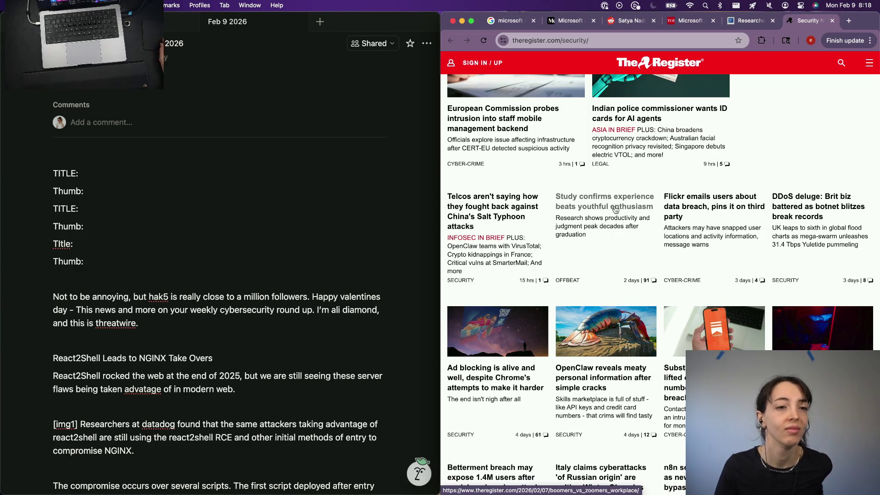
scroll(616, 209, "down", 2)
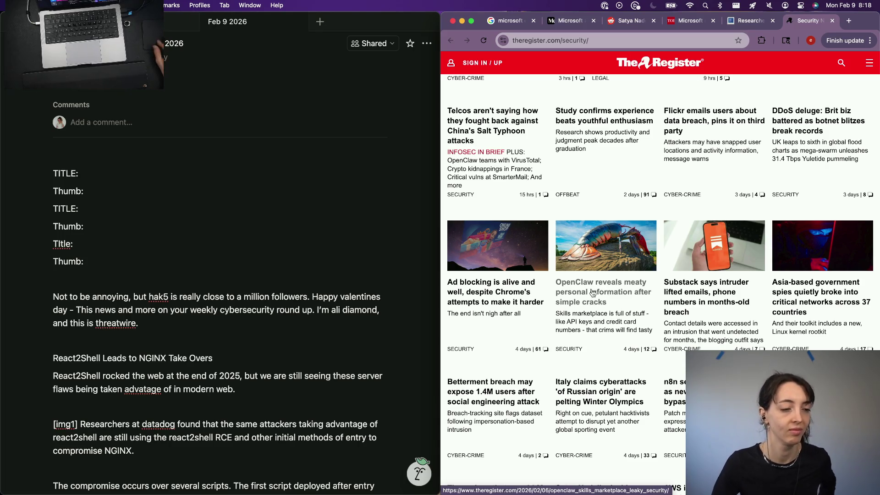
scroll(91, 311, "down", 2)
scroll(91, 311, "down", 5)
scroll(91, 311, "down", 5)
scroll(92, 311, "down", 3)
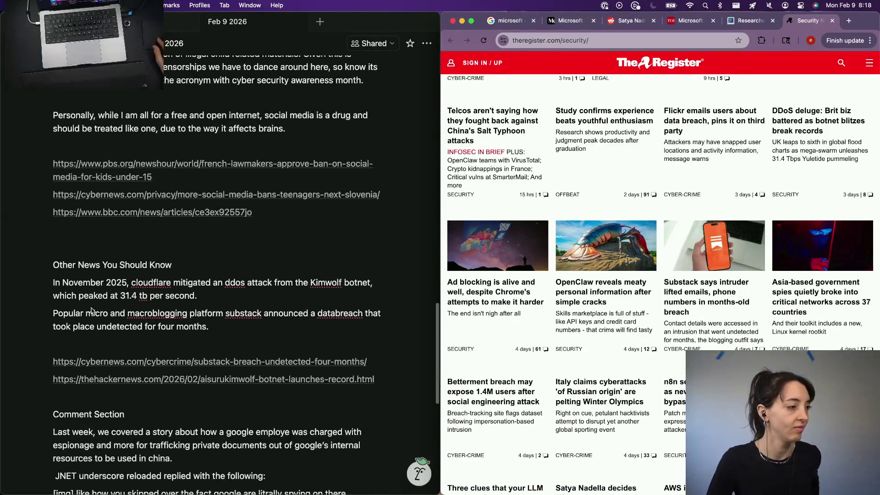
Add the heading 'I Refuse To Cover OpenClaw' above Other News You Should Know
left_click(103, 231)
key("Return")
type("I Refuse to")
key("BackSpace")
key("BackSpace")
type("TO")
key("BackSpace")
type("o Cover Off")
key("BackSpace")
key("BackSpace")
type("penClaw")
key("Return")
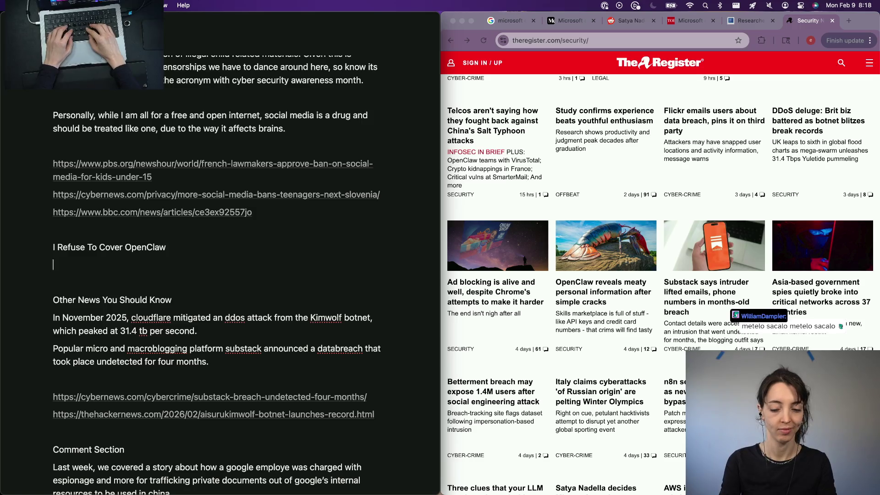
type("Open")
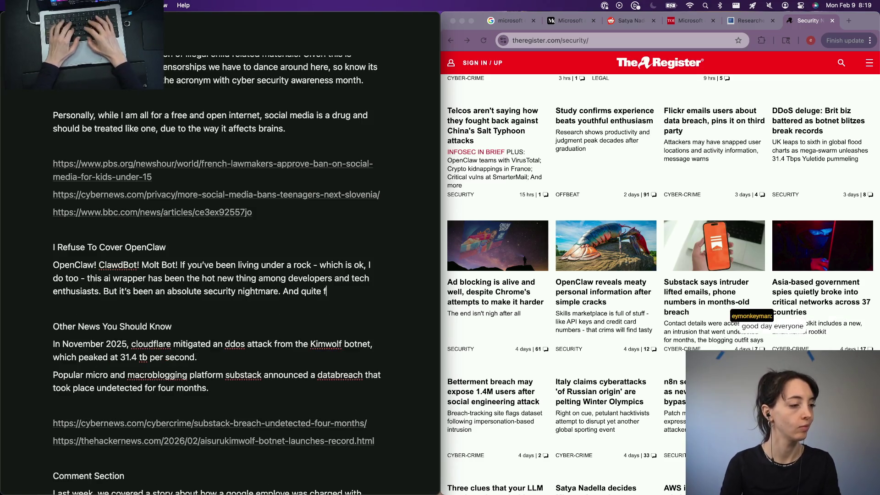
type("ave ")
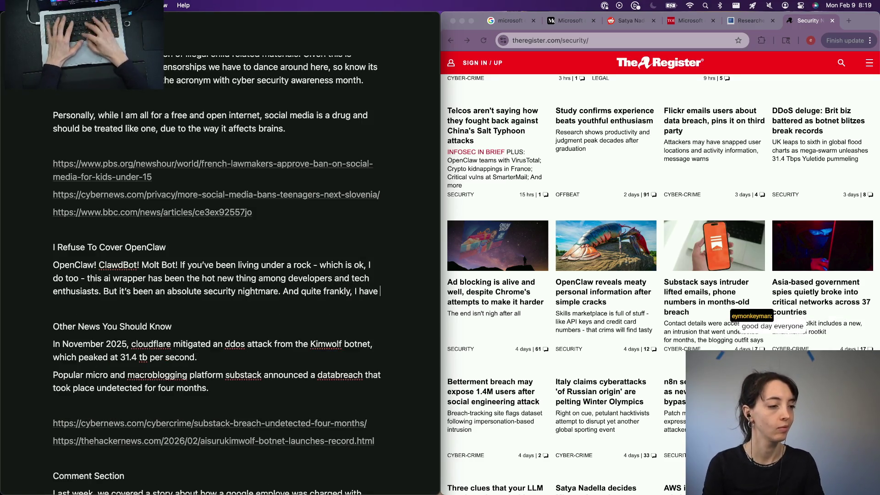
type("on't")
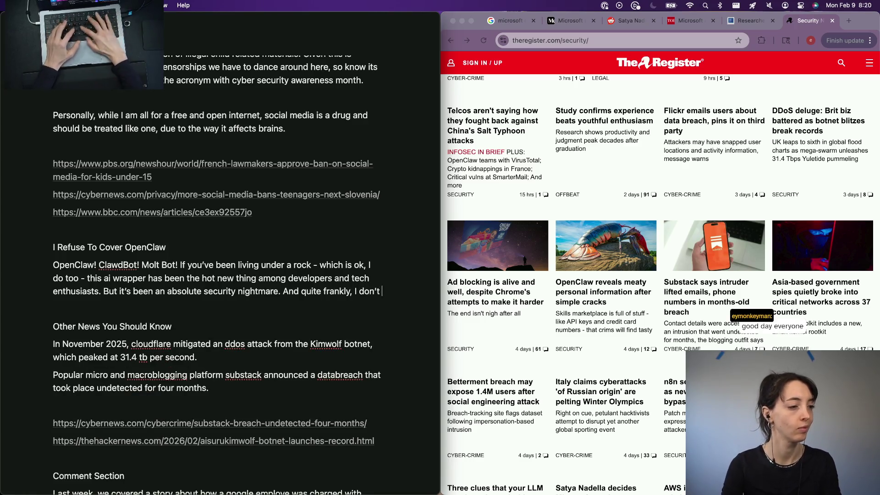
type(" have th")
type(" to cover it")
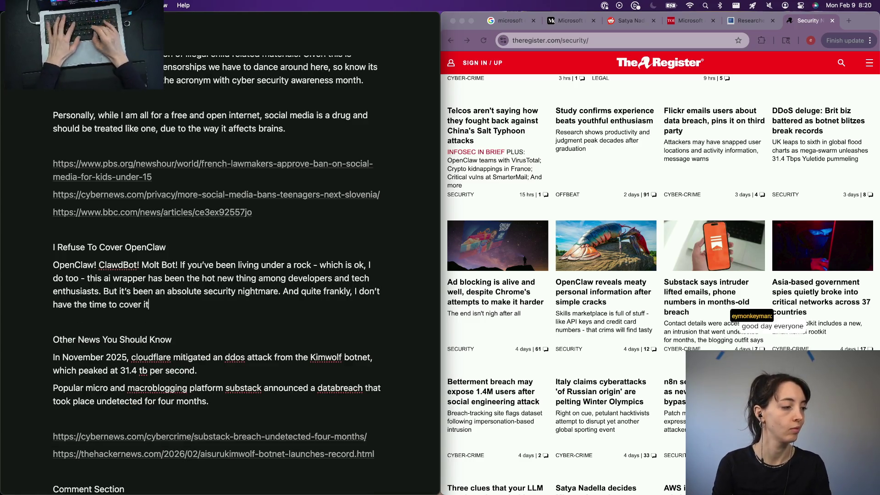
Write the intro paragraph on lacking time to cover it and begin the security-situation line
key("BackSpace")
key("BackSpace")
key("BackSpace")
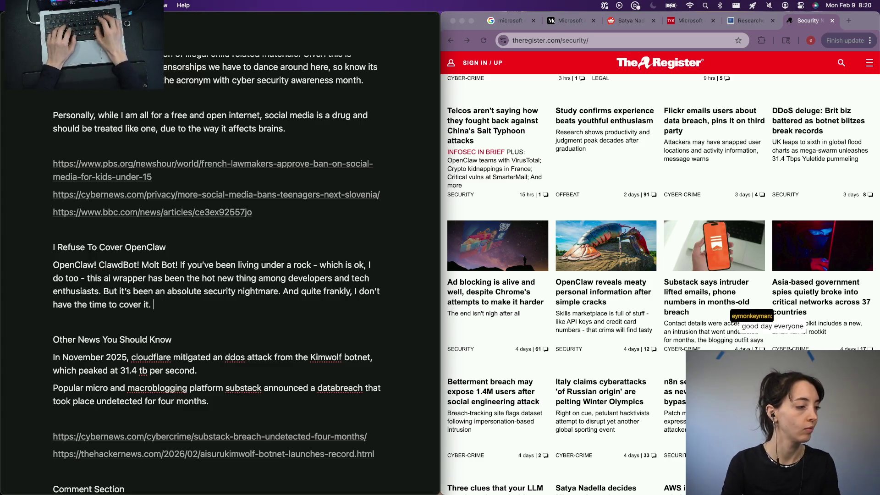
key("Return")
type("THe")
key("BackSpace")
key("BackSpace")
key("BackSpace")
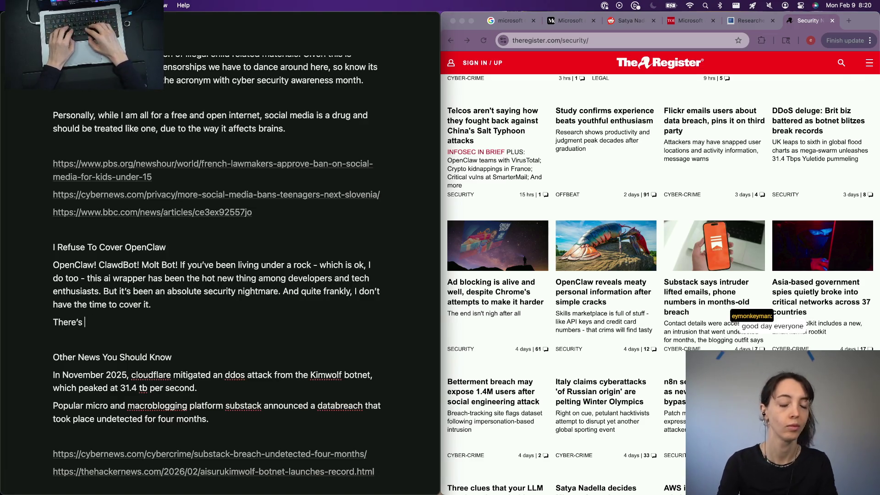
key("BackSpace")
key("BackSpace")
key("BackSpace")
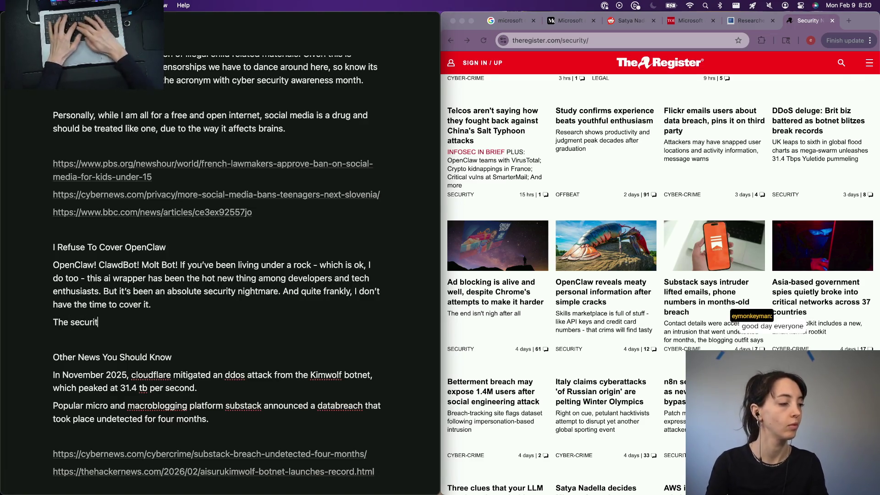
type("y situation")
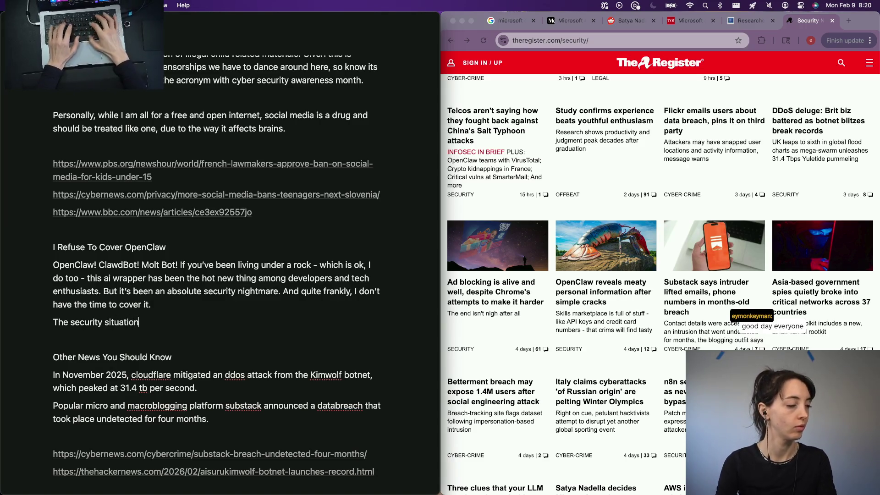
key("BackSpace")
key("BackSpace")
type("ith openclaw has")
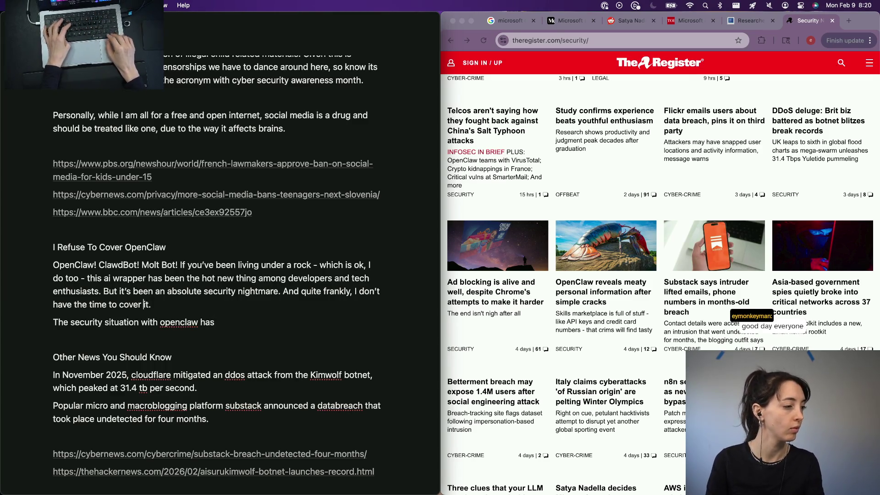
type(" at the depth or")
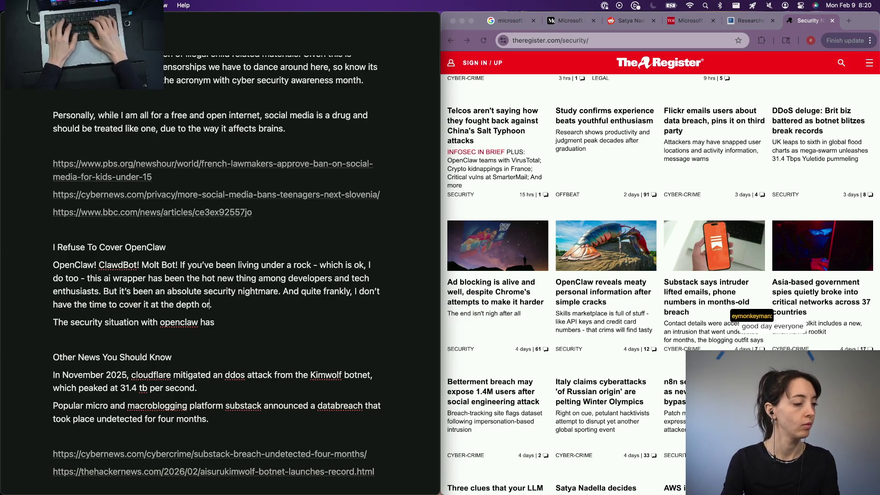
key("BackSpace")
key("BackSpace")
type("n")
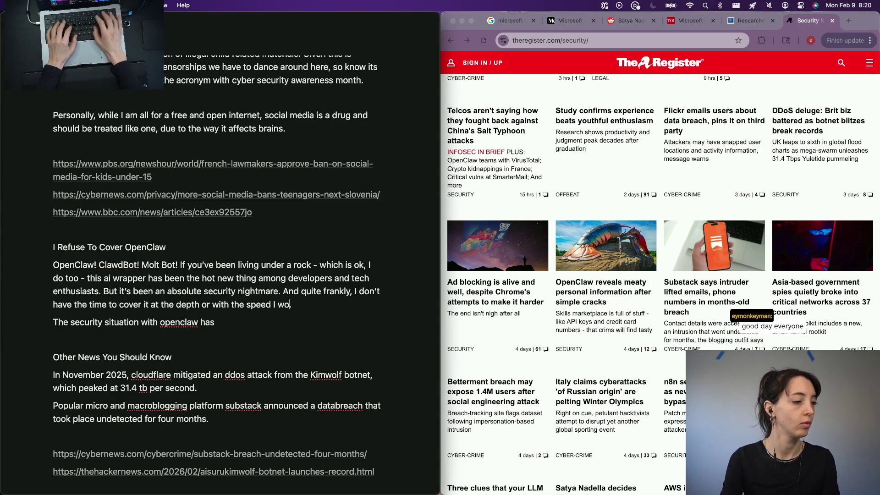
type("be able to gi")
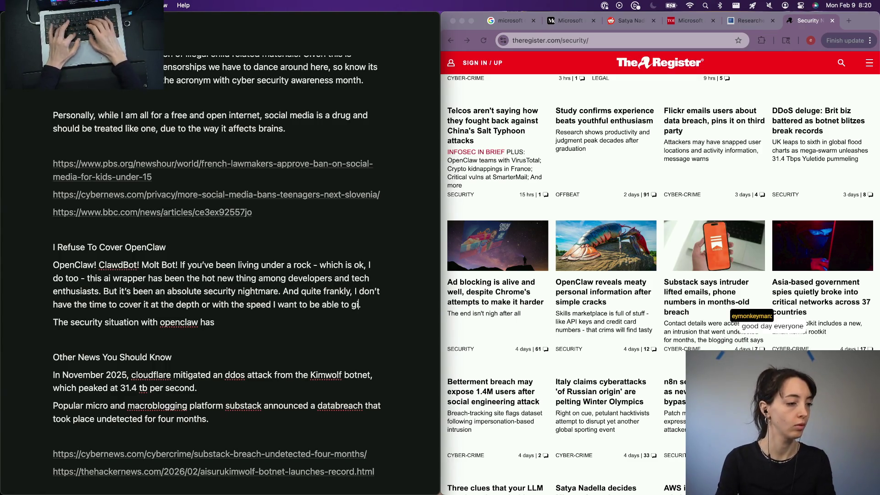
type("ve you")
type("tory.")
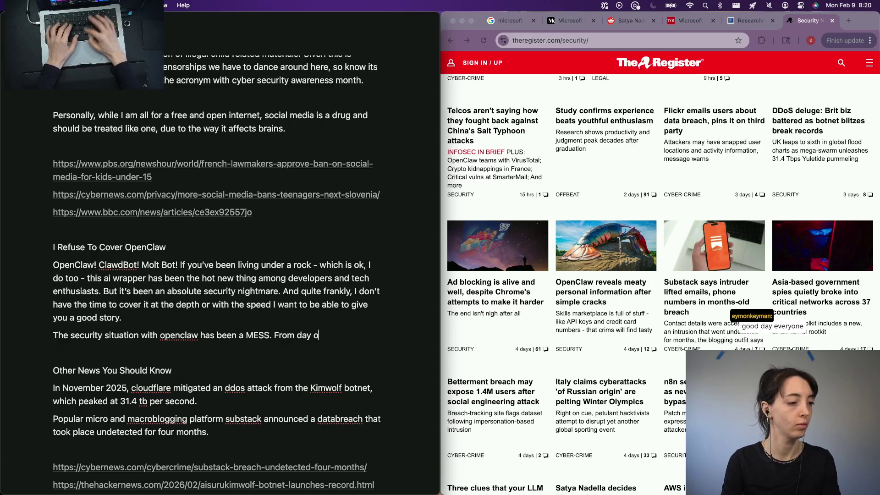
type("ching non")
type("-devs go out and bu")
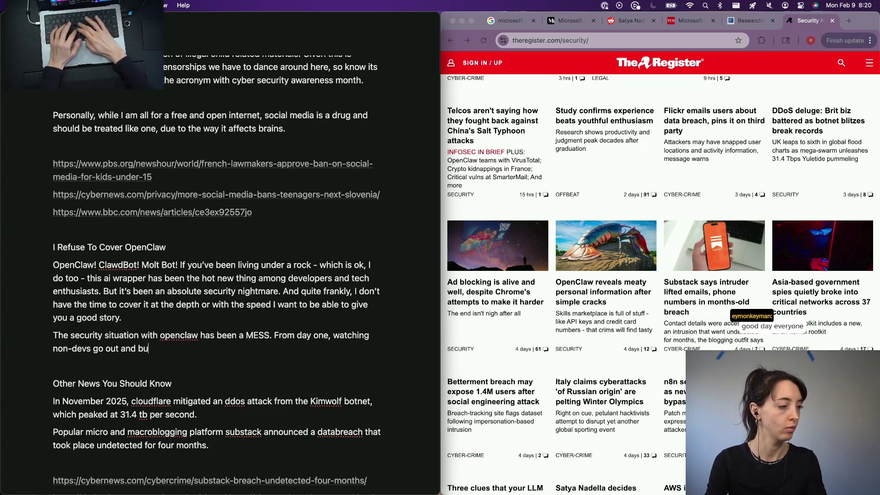
type("ousands")
type(" of dollars of mac mni")
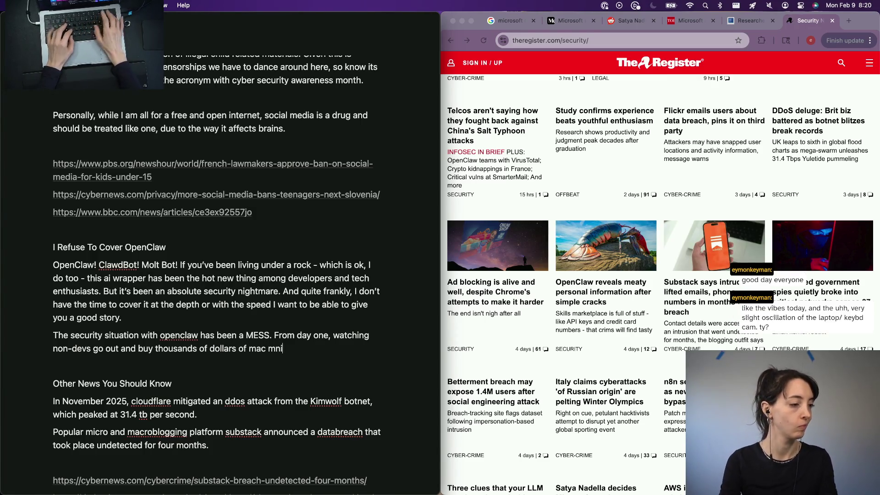
type("deploy op")
Continue the MESS sentence about non-devs buying mac minis to deploy clawdbot
key("BackSpace")
key("BackSpace")
key("BackSpace")
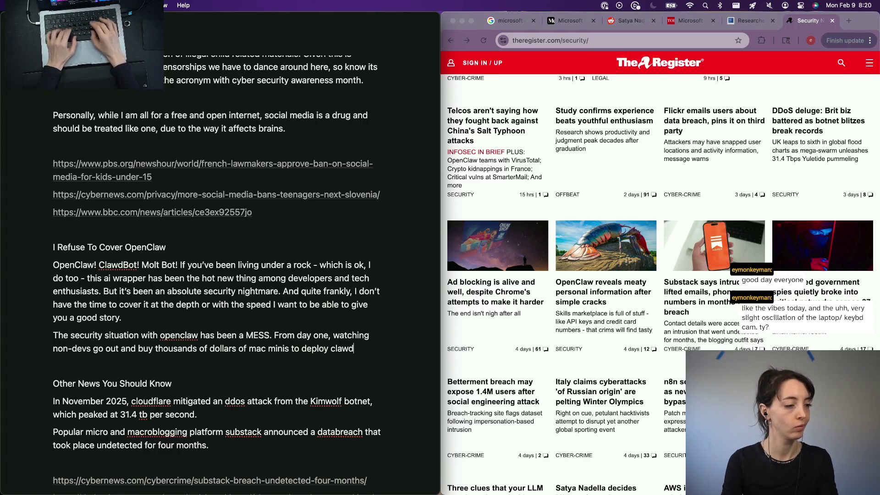
type("t i(ecause")
key("BackSpace")
key("BackSpace")
key("BackSpace")
key("BackSpace")
key("BackSpace")
key("BackSpace")
type("y clawdbot. ")
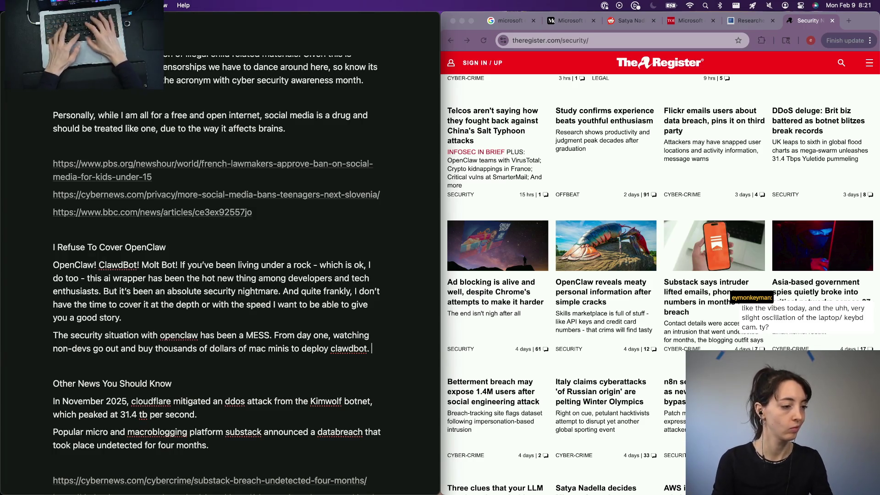
type("Because cloud")
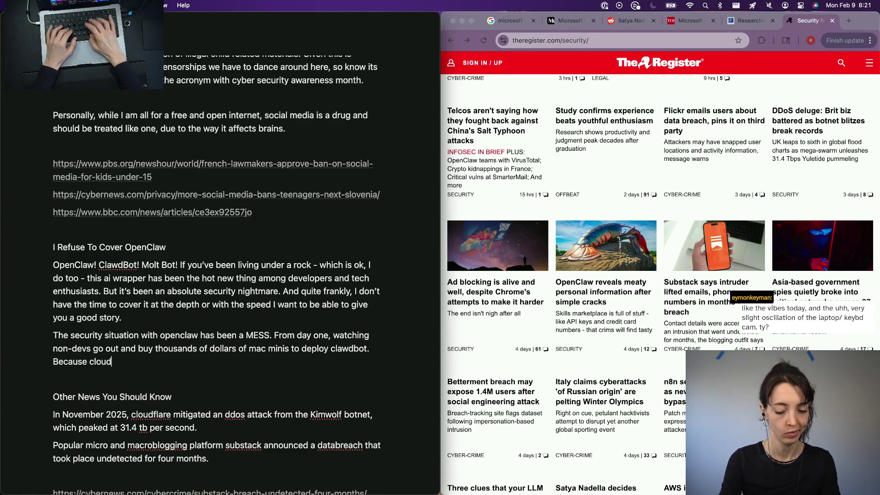
type(" providing is hard")
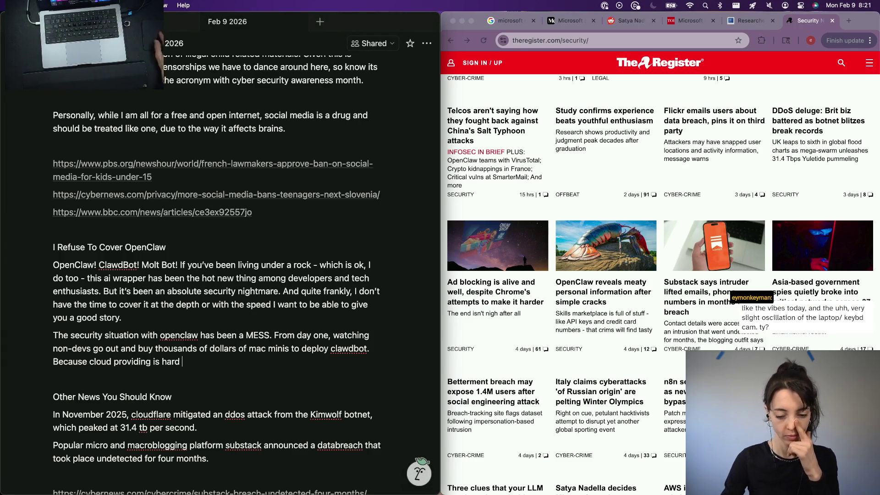